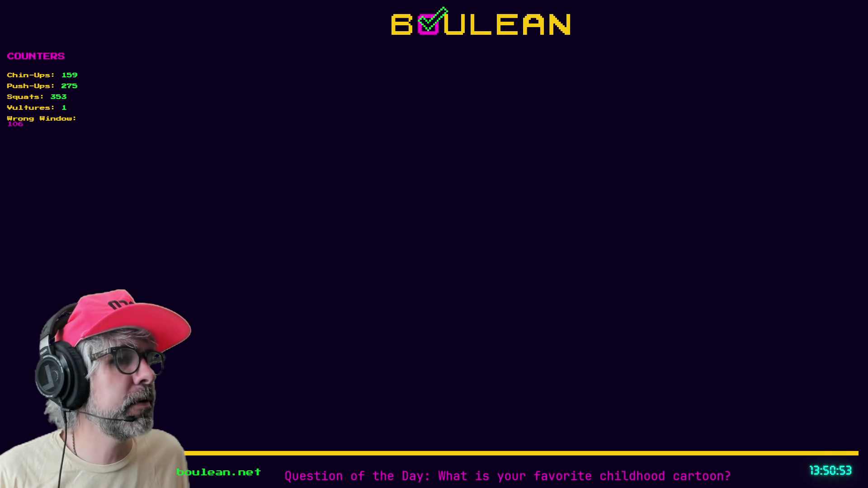
Step: Search the web for 'there is no game game' in a new Brave tab
key("ctrl+t")
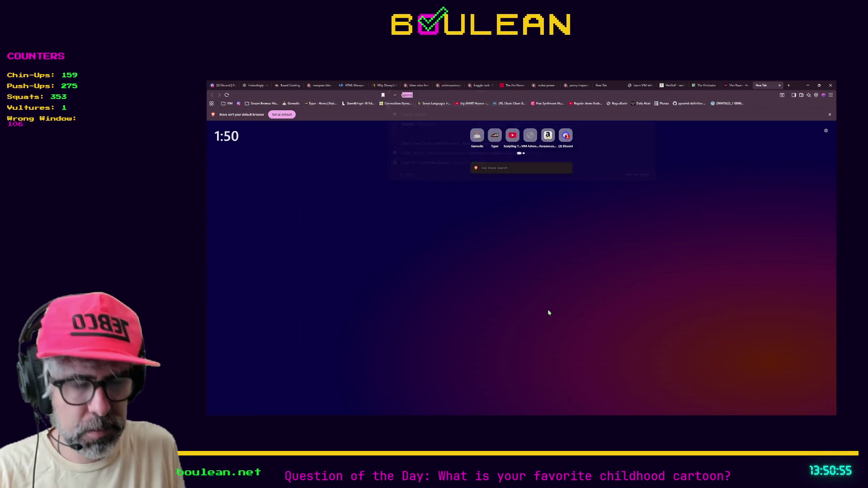
type("there is no game game")
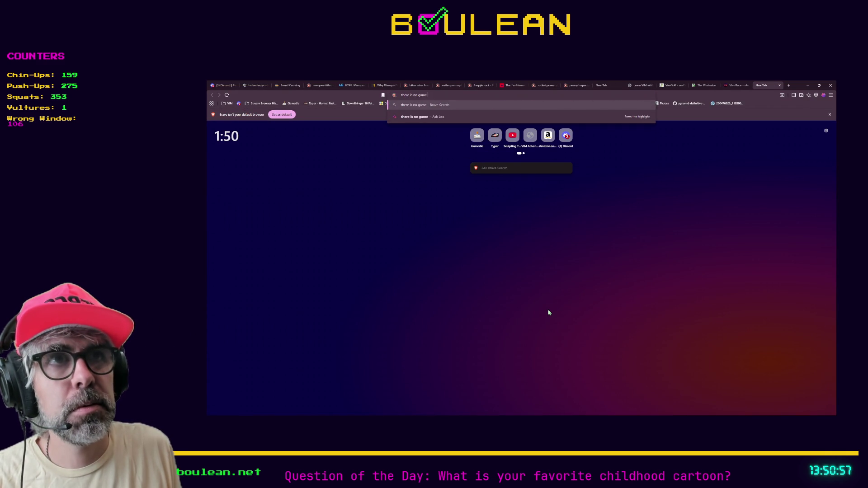
key("Return")
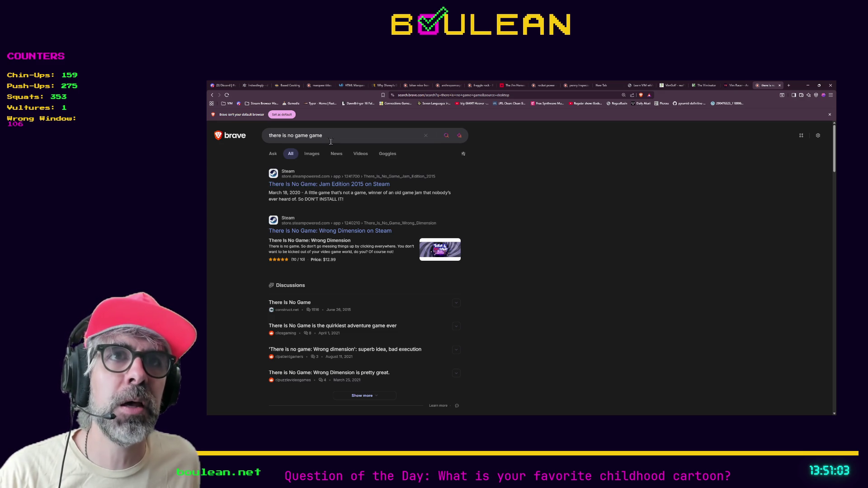
Step: Refine and rerun the search, then open the Jam Edition 2015 Steam store page
left_click(338, 138)
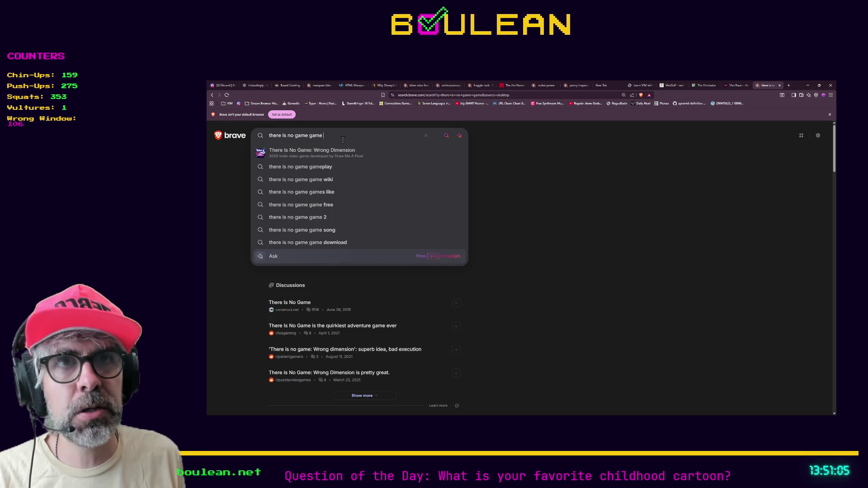
type("game")
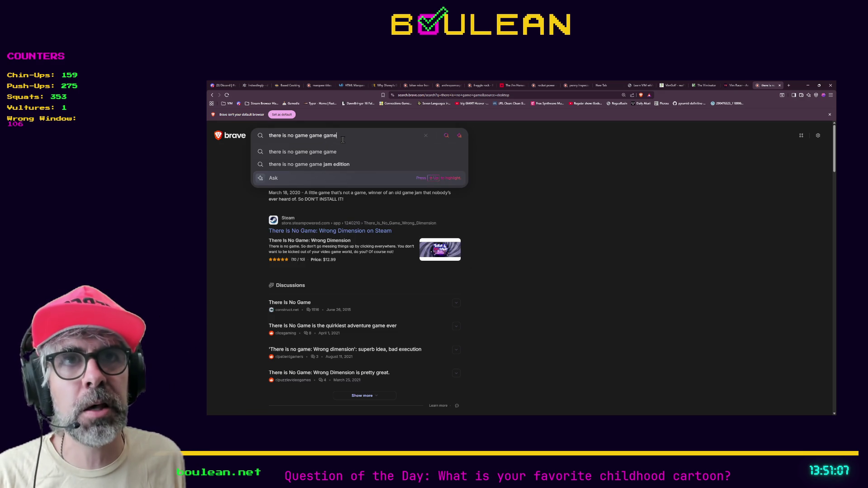
key("BackSpace")
key("BackSpace")
key("BackSpace")
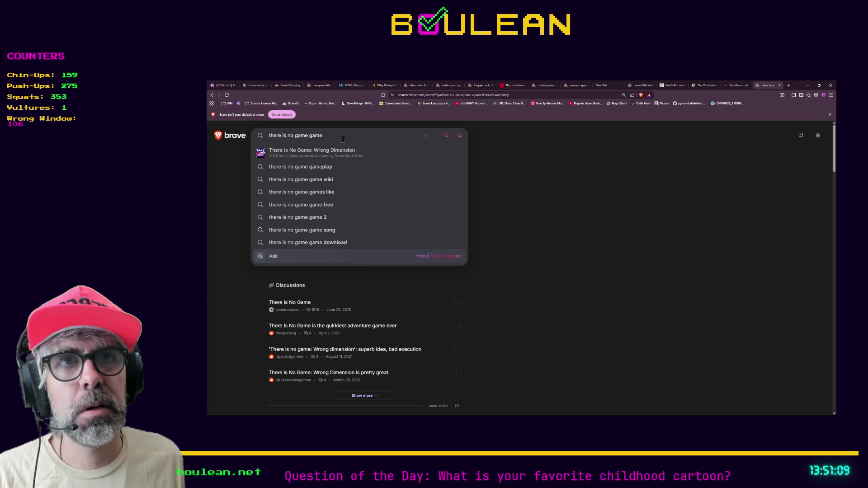
key("Return")
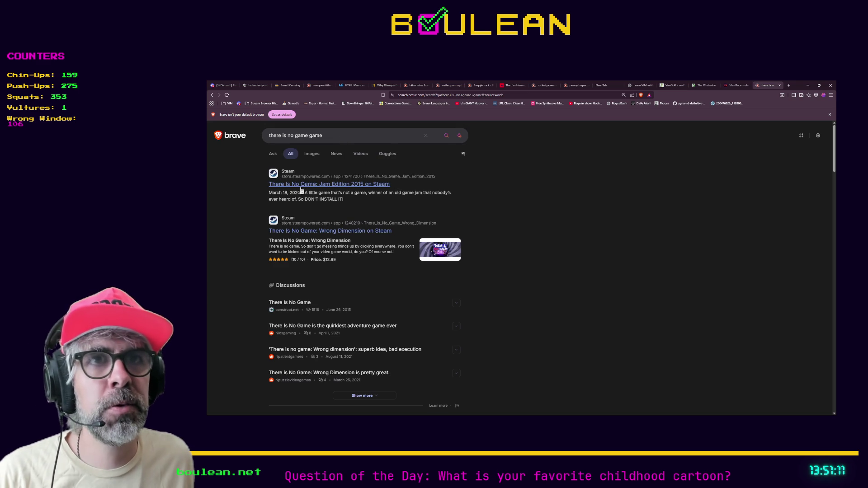
left_click(301, 186)
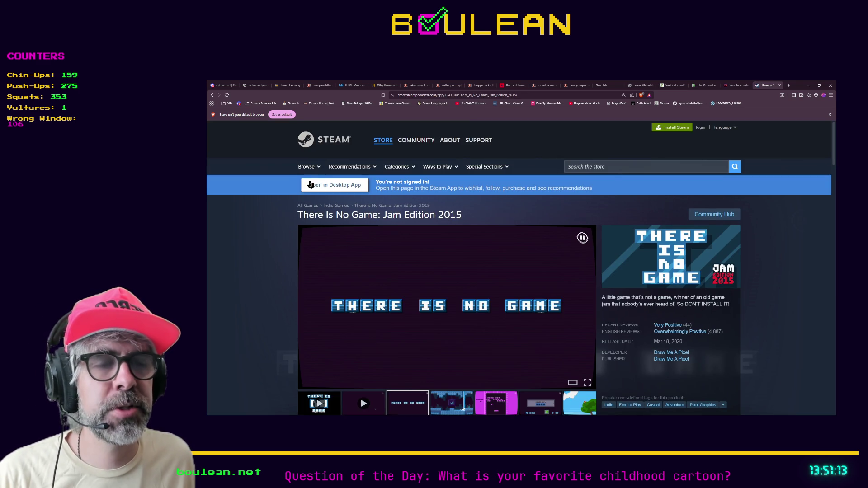
Step: Step through the Jam Edition 2015 gallery, from the trailer to the tree screenshot
scroll(273, 219, "down", 1)
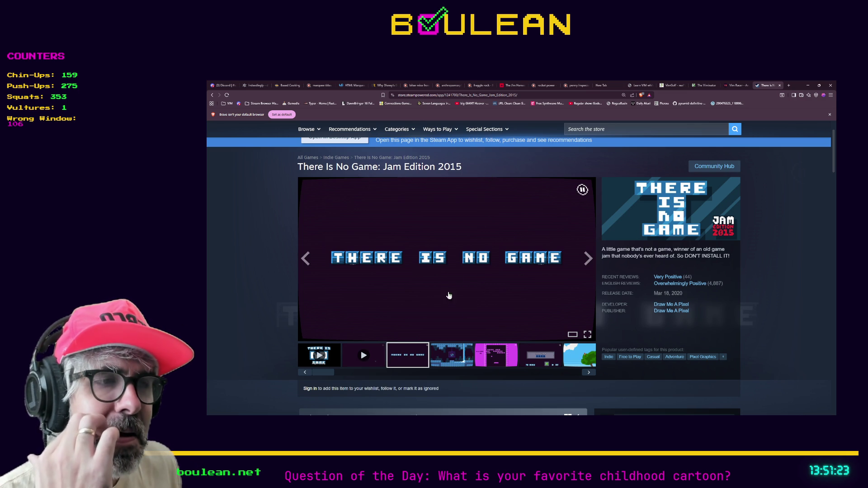
left_click(578, 356)
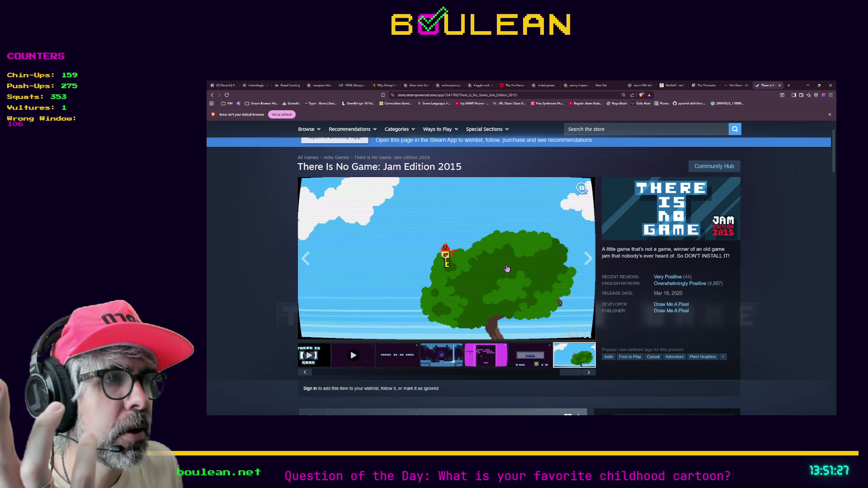
left_click(588, 267)
left_click(589, 267)
left_click(588, 267)
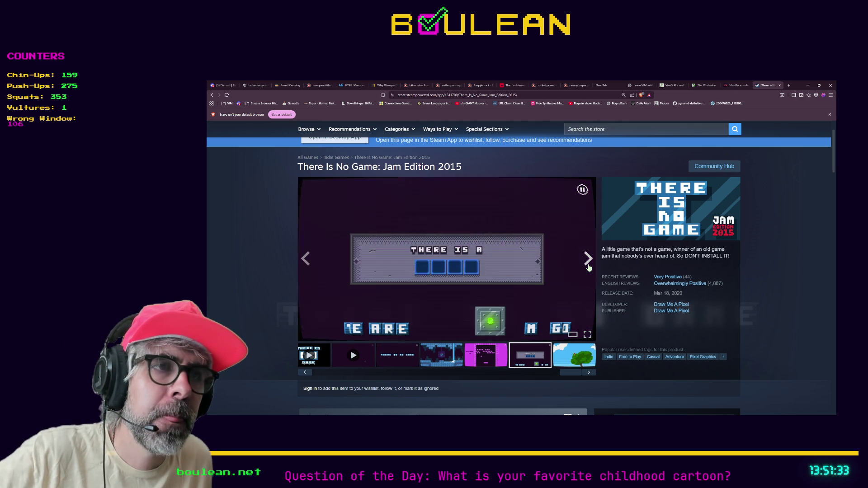
left_click(589, 267)
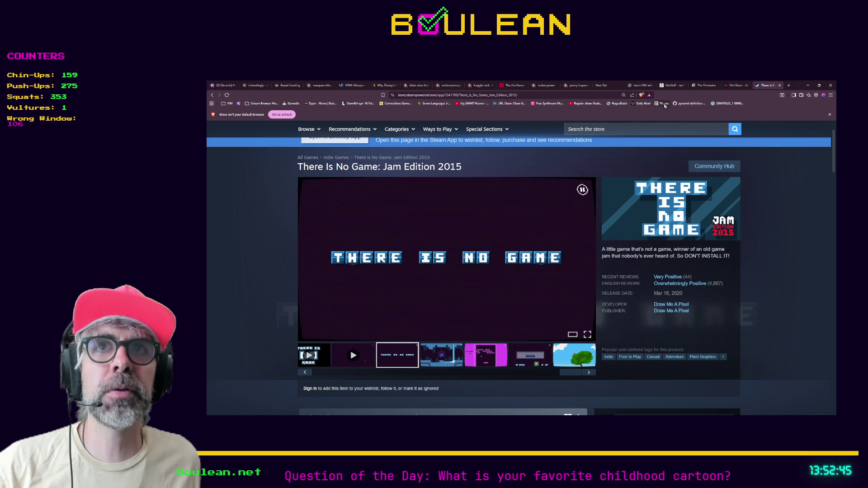
Step: Minimize the Steam Store browser window
left_click(809, 87)
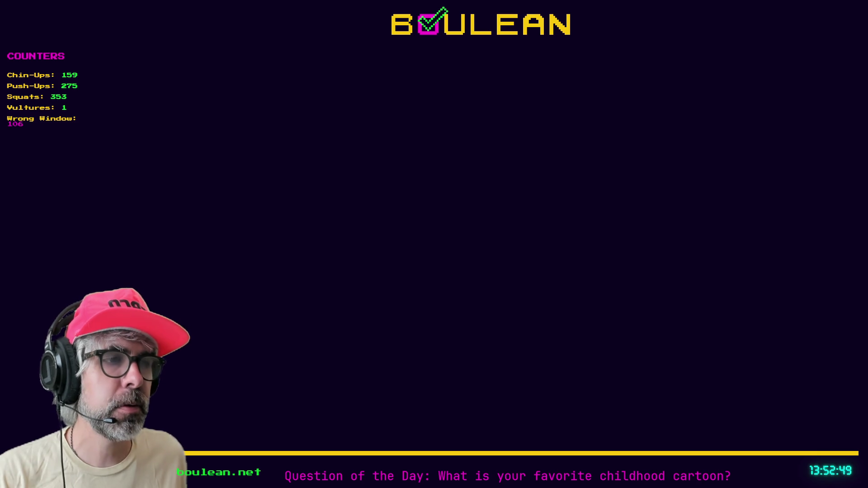
Step: Inspect lines 22–24 of berry_bush.gd in Godot, then open the Bugs note in Obsidian
key("alt+Tab")
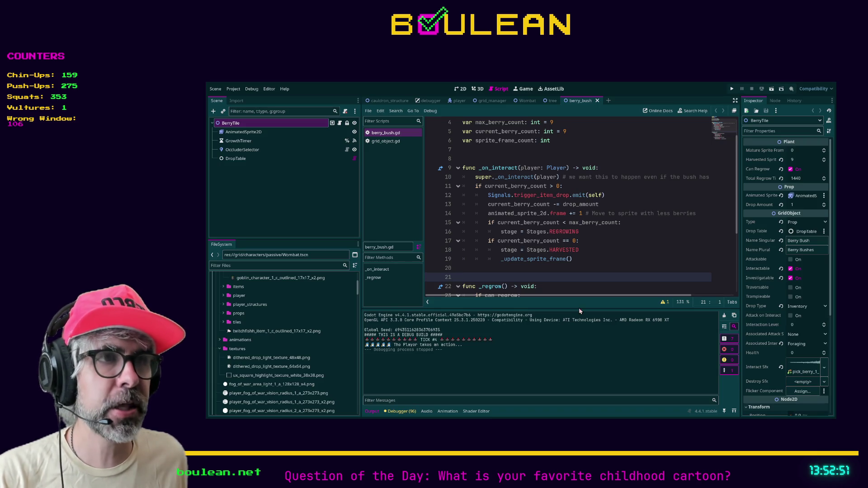
left_click(578, 286)
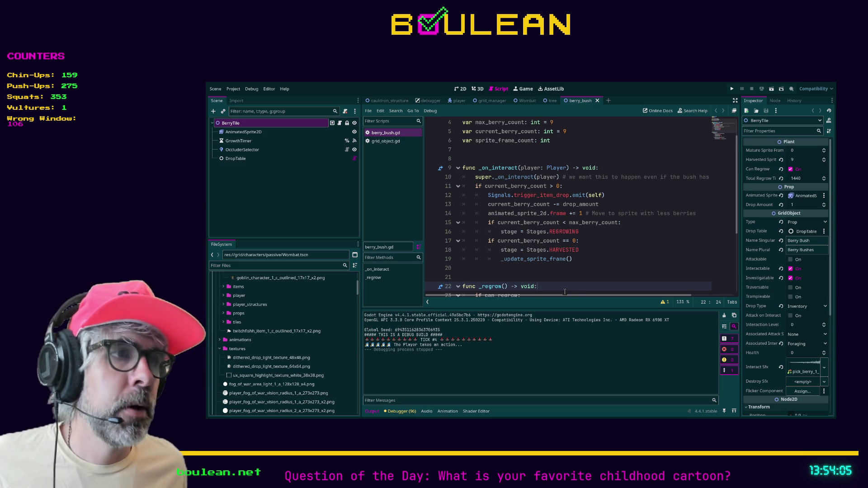
left_click_drag(565, 295, 564, 291)
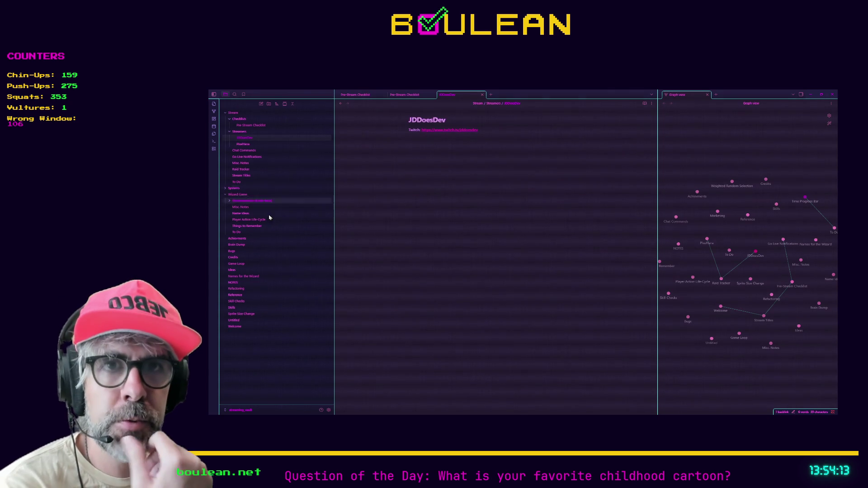
left_click(280, 250)
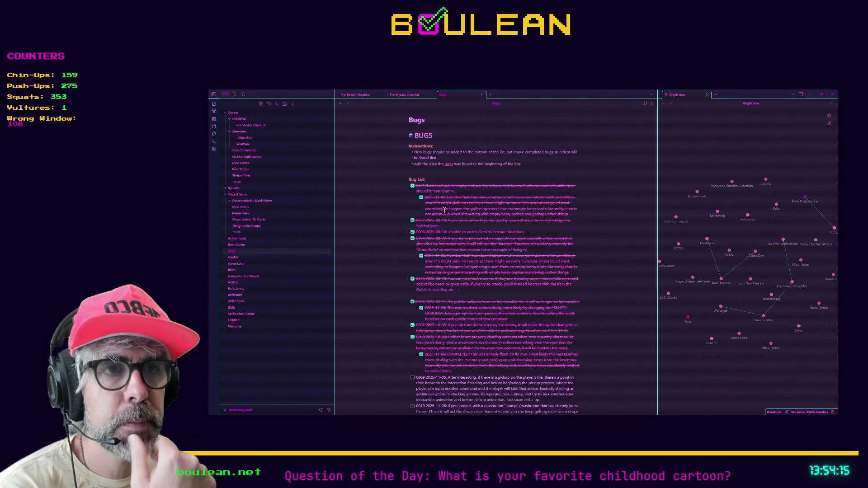
Step: Scroll through the bug list, enlarge the interface text, and toggle editing and reading view
scroll(444, 211, "down", 2)
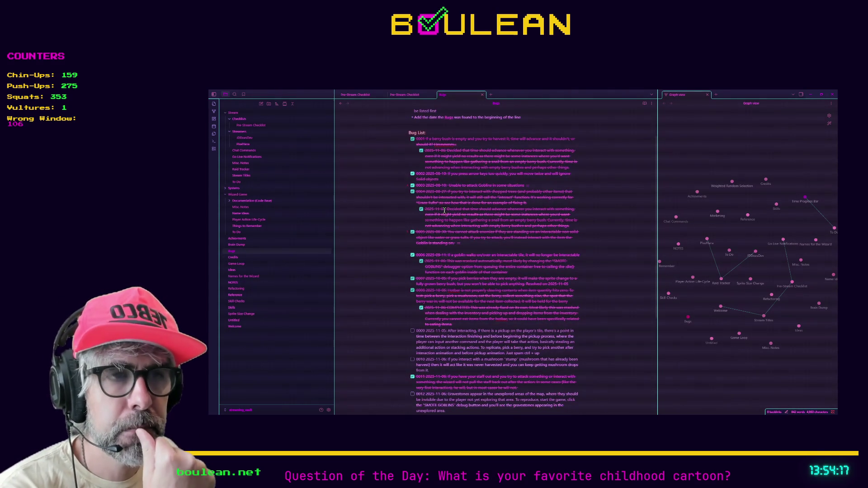
scroll(444, 210, "down", 2)
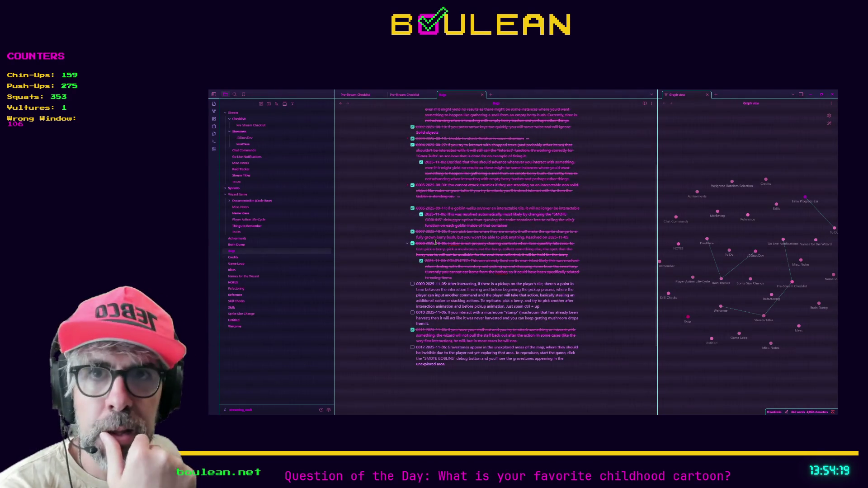
scroll(436, 243, "up", 4)
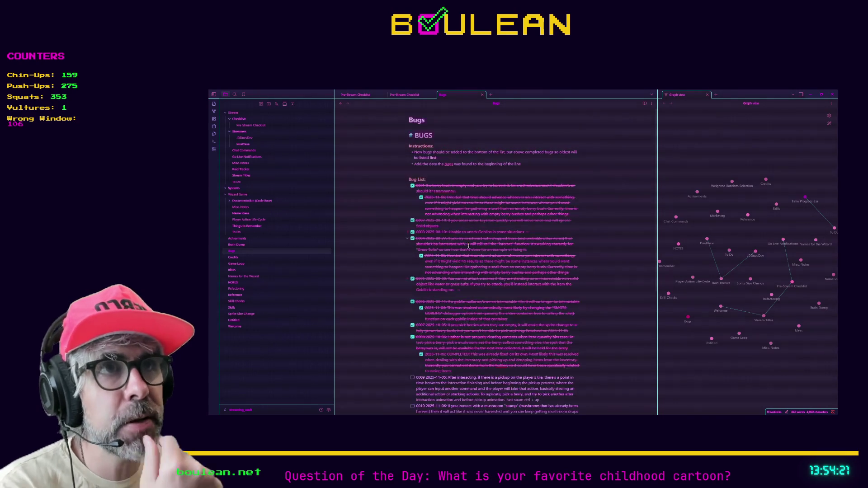
scroll(447, 248, "down", 3)
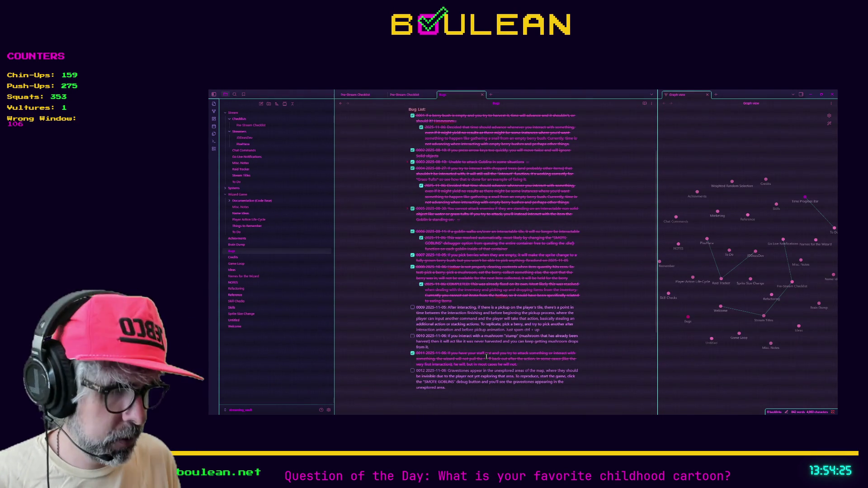
key("ctrl+equal")
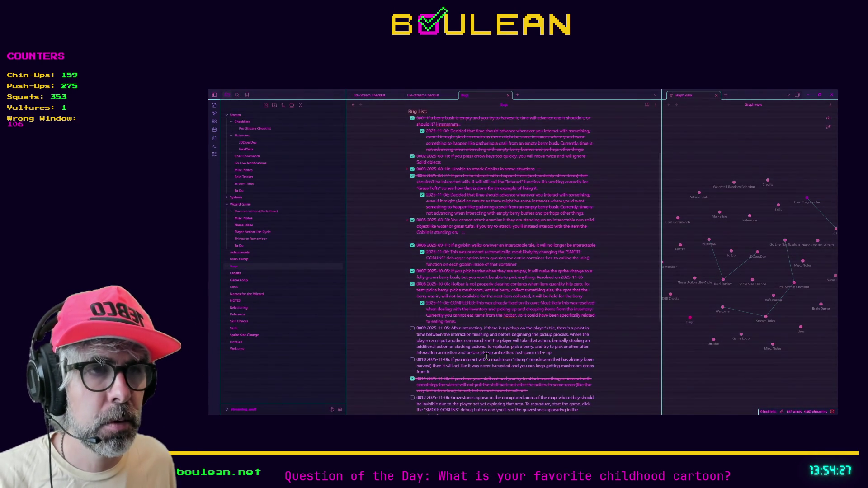
key("ctrl+e")
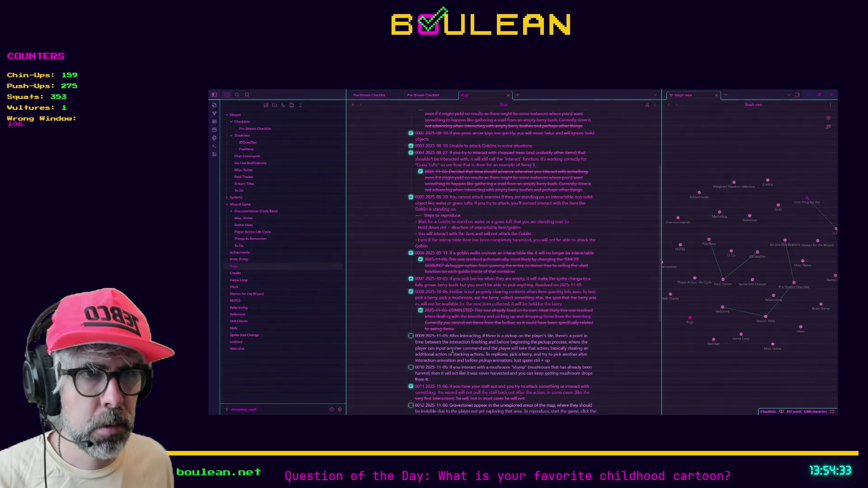
key("ctrl+e")
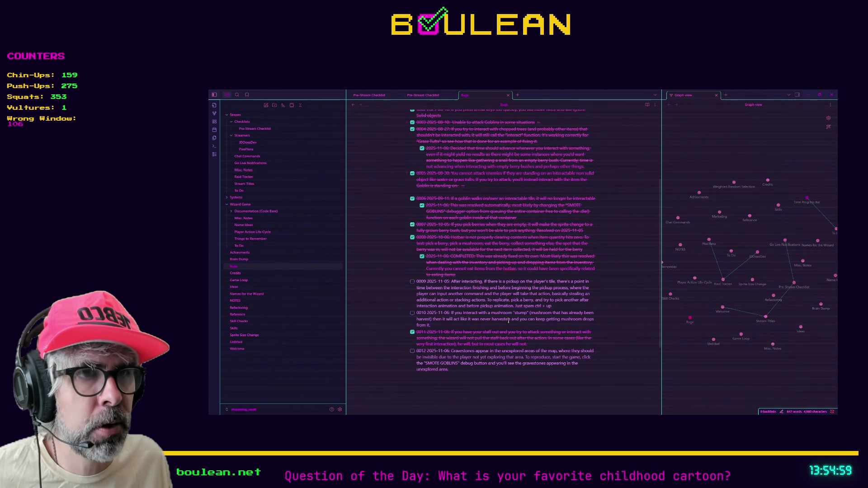
Step: Note under bug 0010 that it 'happens for most harvestable things', then return to Godot
type("ed")
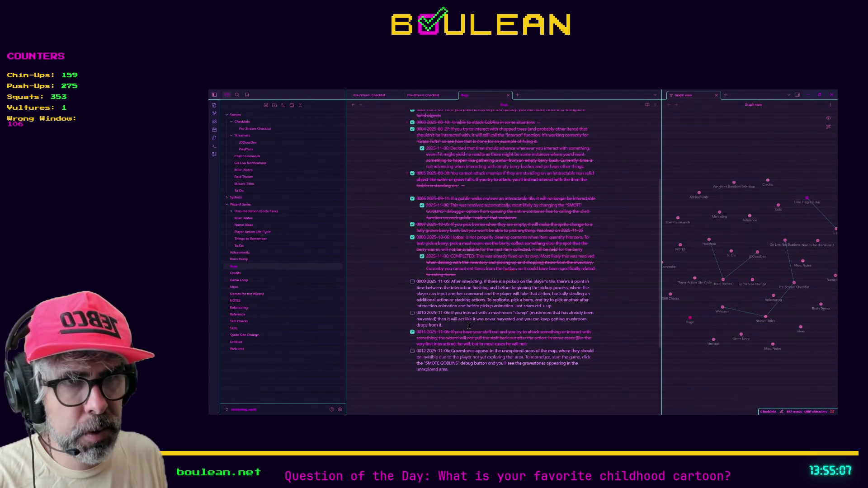
key("Return")
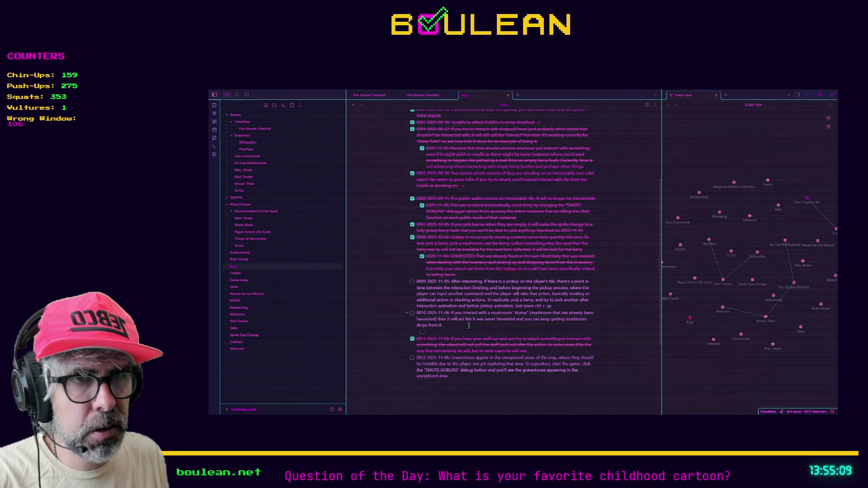
key("BackSpace")
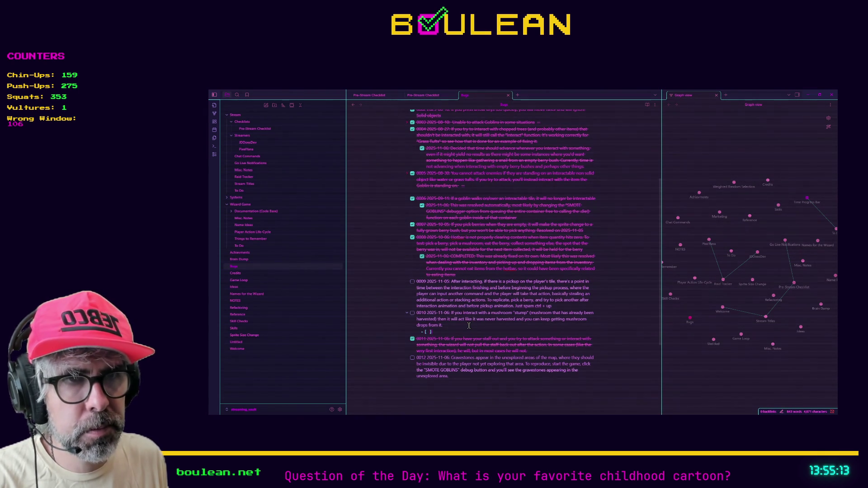
key("BackSpace")
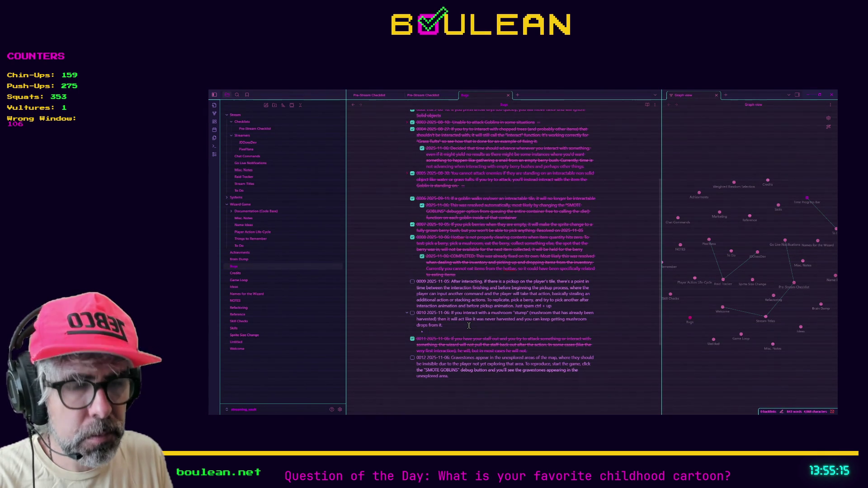
type("happens for most")
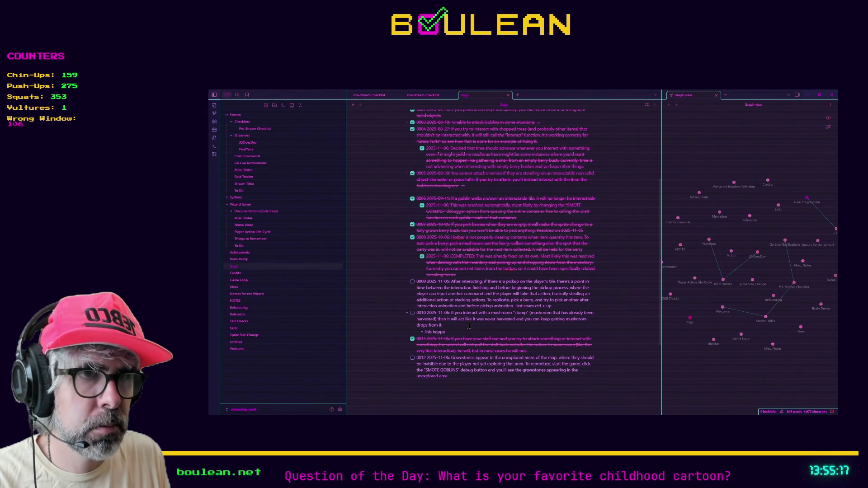
type(" harvestable thi")
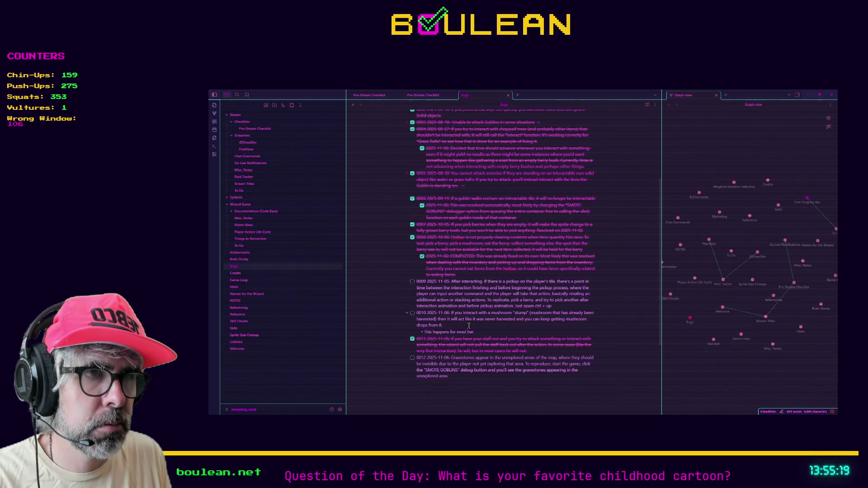
type("ngs")
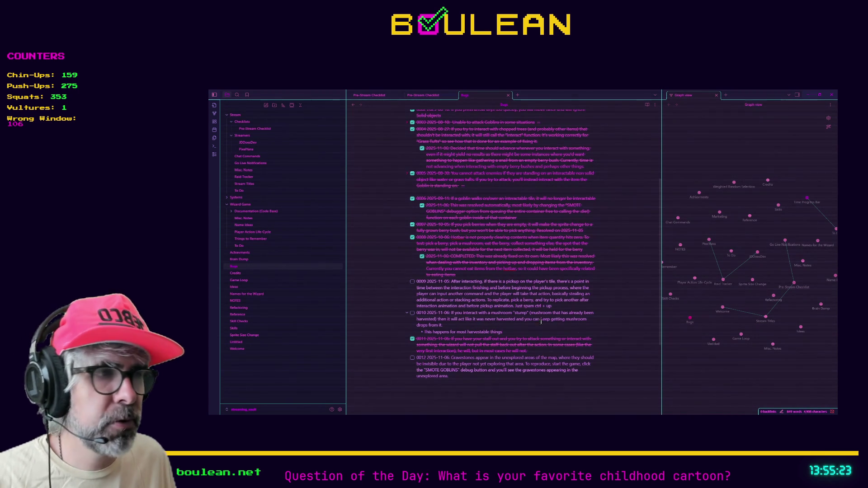
key("alt+Tab")
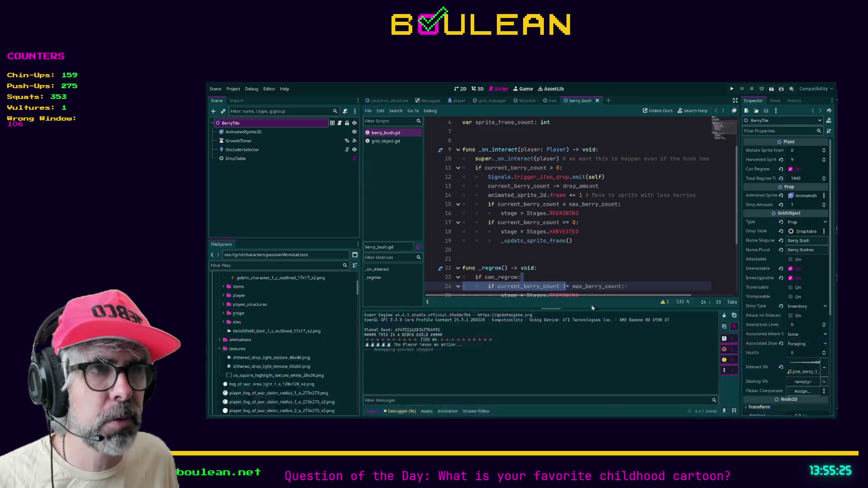
Step: Run the wizard forest project with F5 from berry_bush.gd
left_click(620, 262)
key("F5")
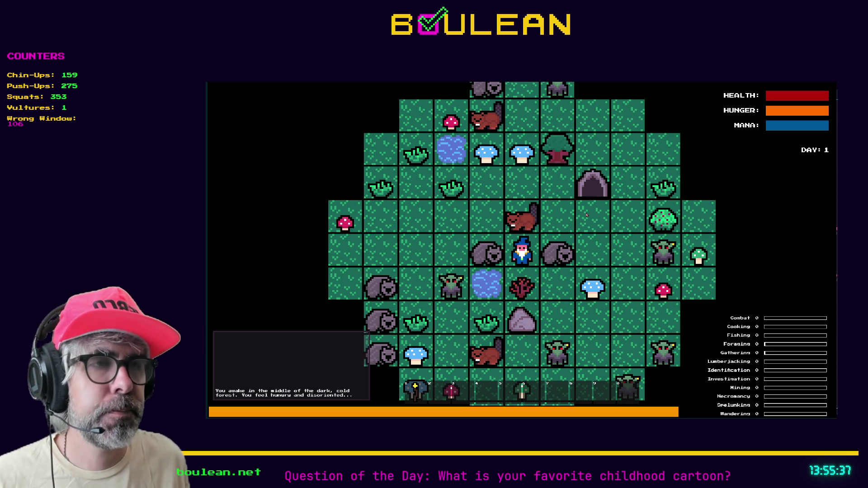
Step: Move the wizard north, attacking a beaver, a goblin and a gravestone
key("Up")
key("Up")
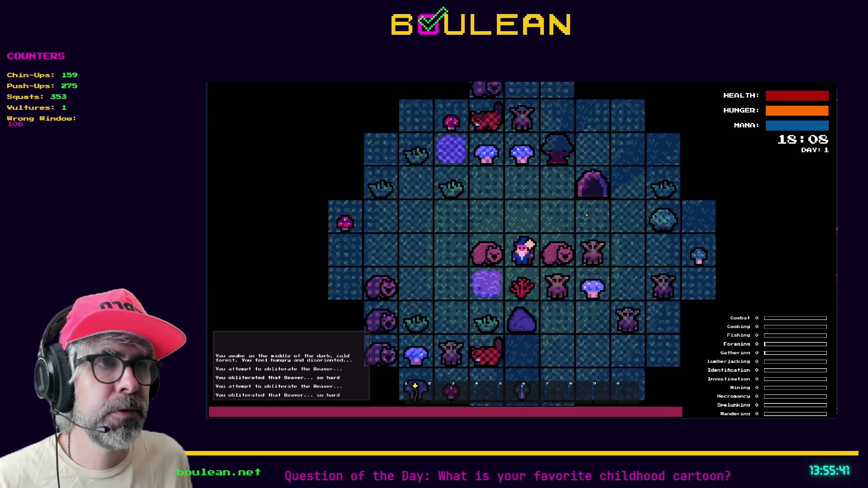
key("Up")
key("Up")
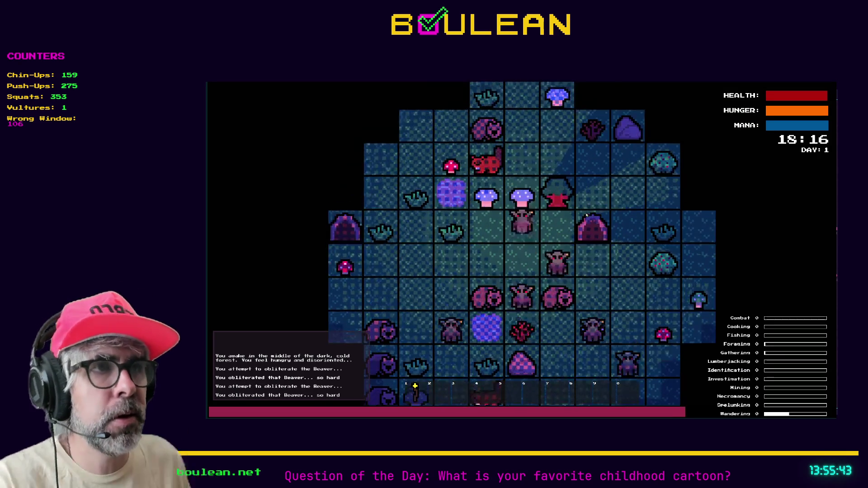
key("Up")
key("Up")
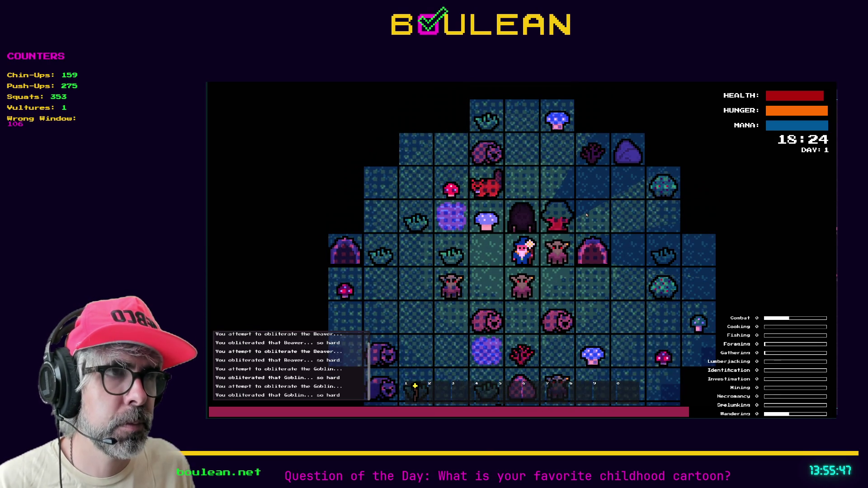
key("Up")
key("Up")
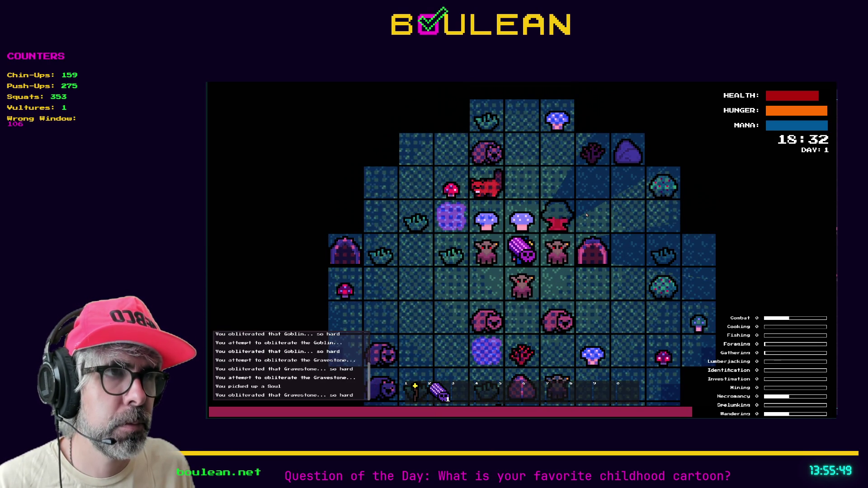
Step: Smite all goblins from the debug options, then stop the game with F8
key("grave")
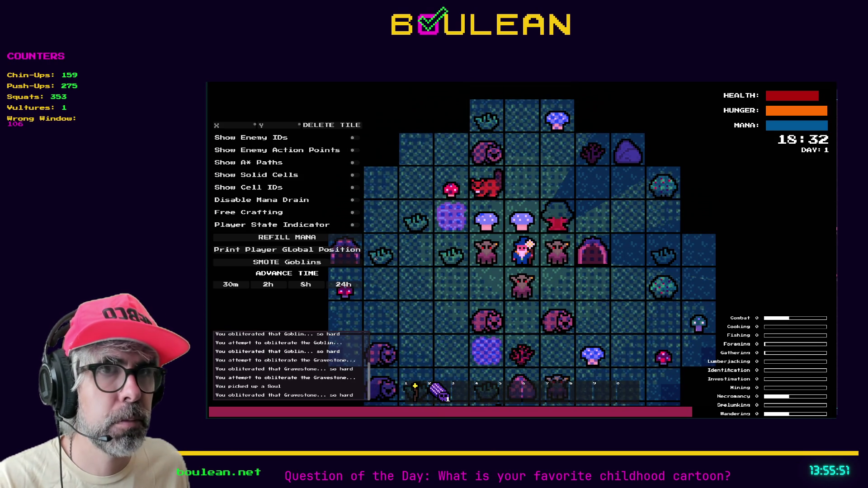
left_click(321, 263)
key("grave")
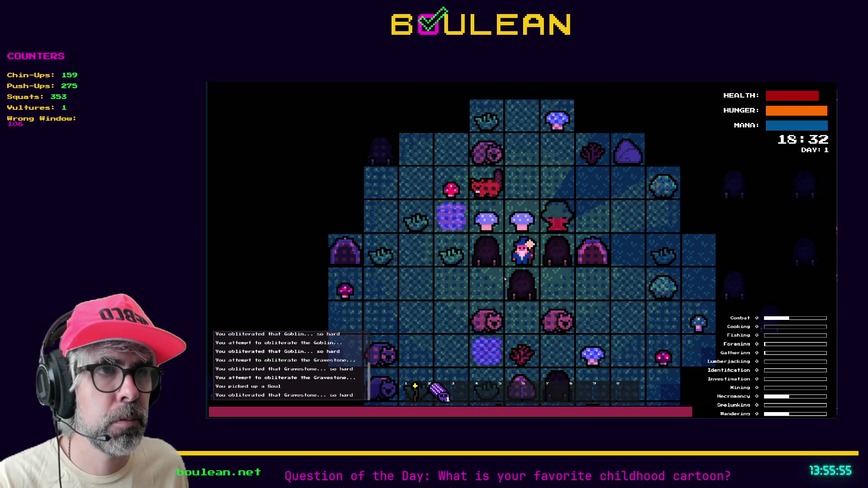
scroll(524, 267, "down", 2)
scroll(568, 235, "down", 2)
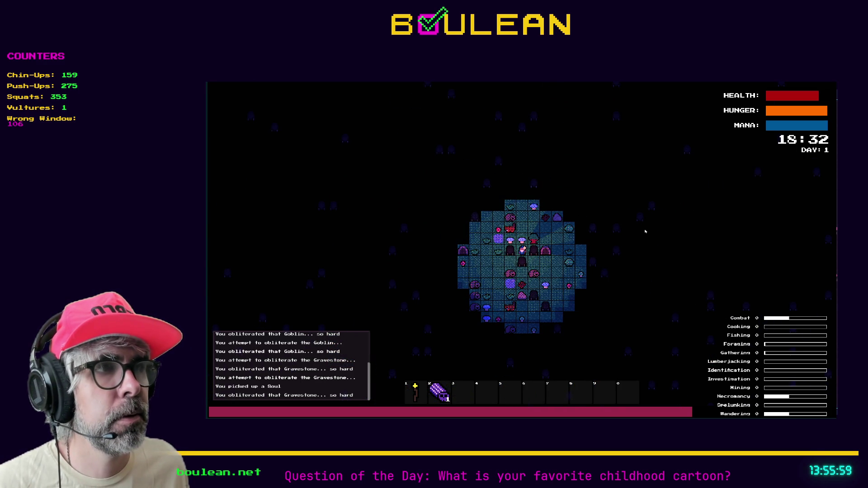
scroll(549, 213, "down", 2)
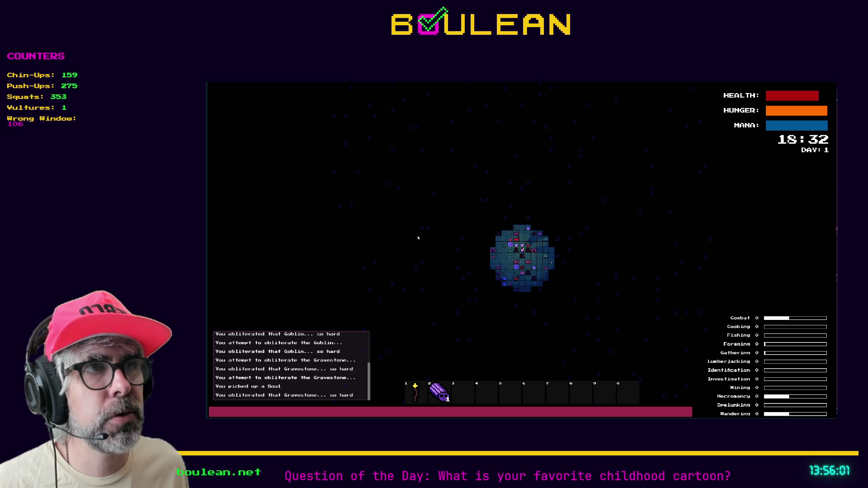
scroll(540, 254, "up", 2)
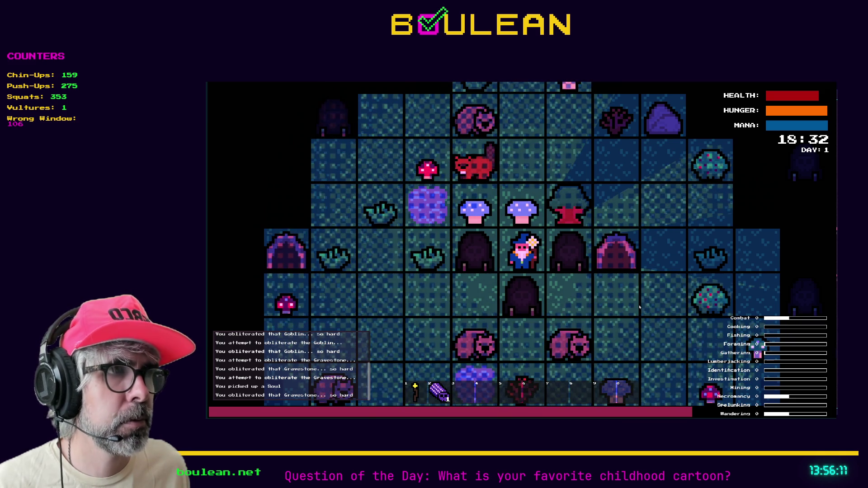
key("F8")
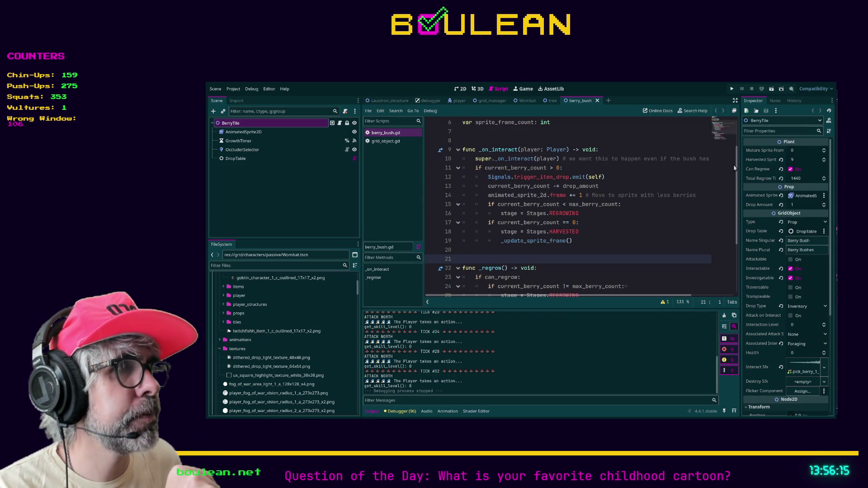
Step: Check the Bugs note in Obsidian, then rerun the game from line 22 of berry_bush.gd
key("alt+Tab")
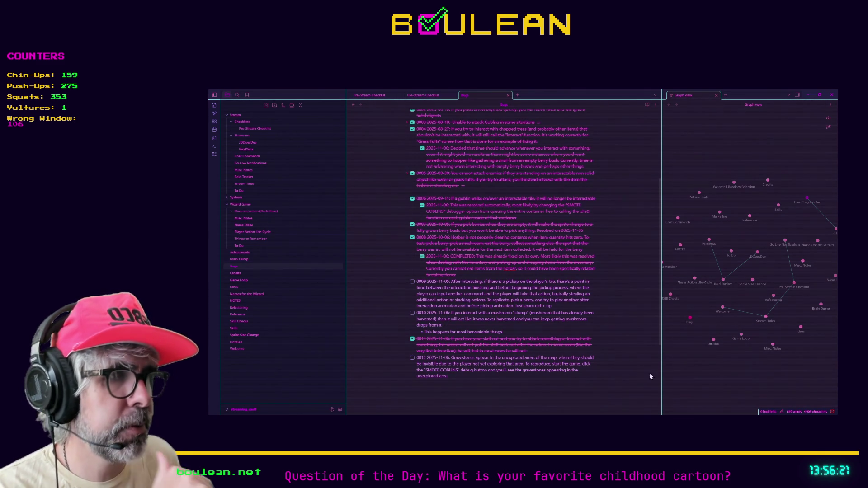
key("alt+Tab")
left_click(632, 272)
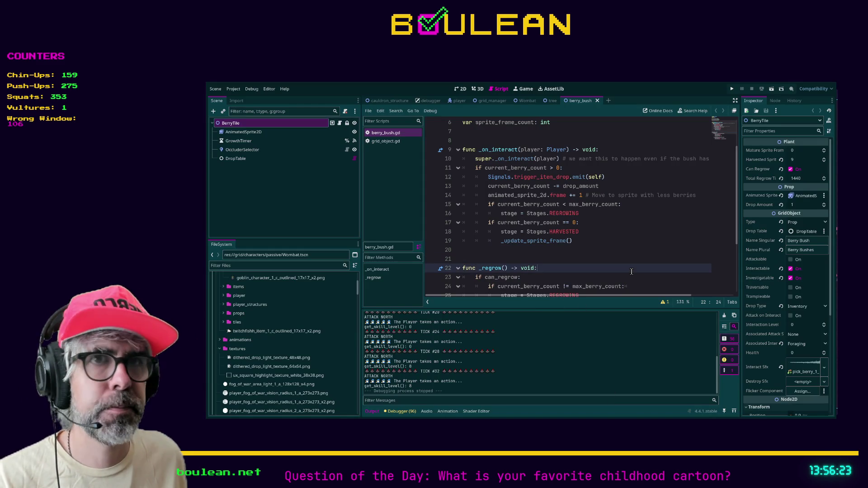
key("F5")
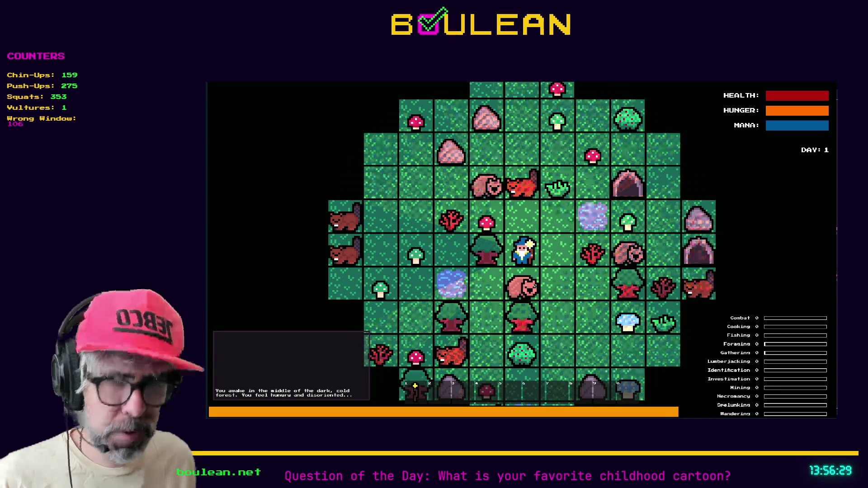
Step: Move north and harvest several Red Mushrooms with the wizard
key("Up")
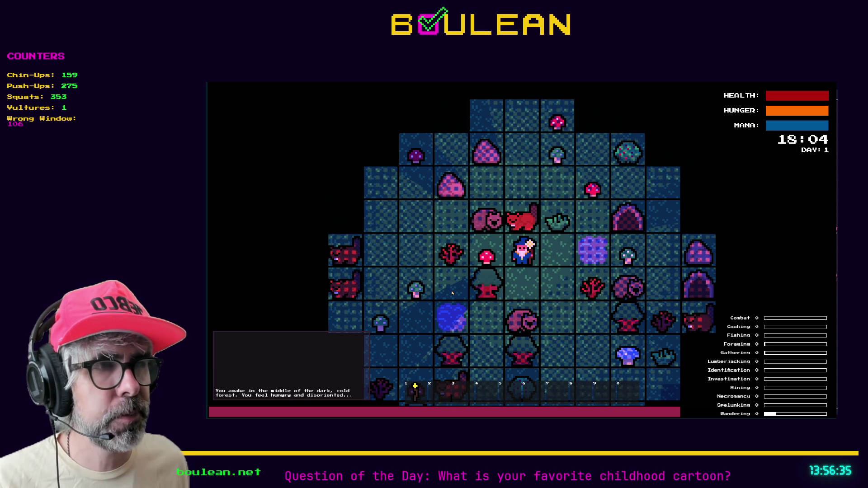
key("Left")
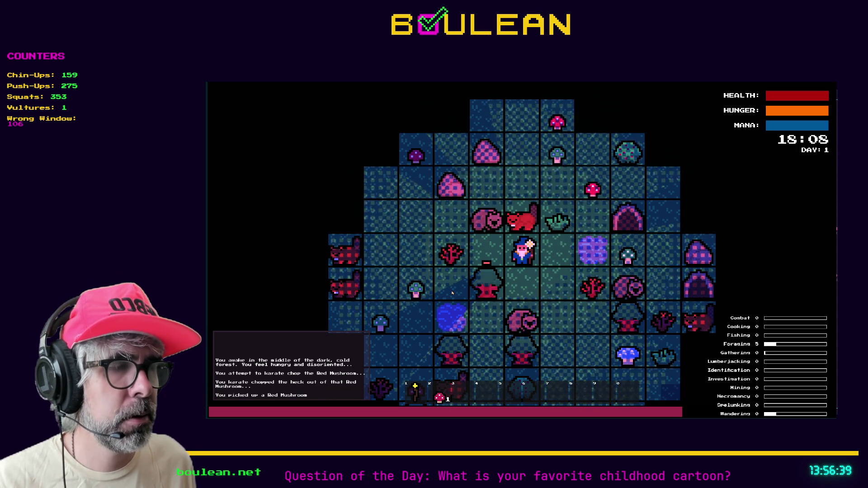
scroll(452, 282, "up", 3)
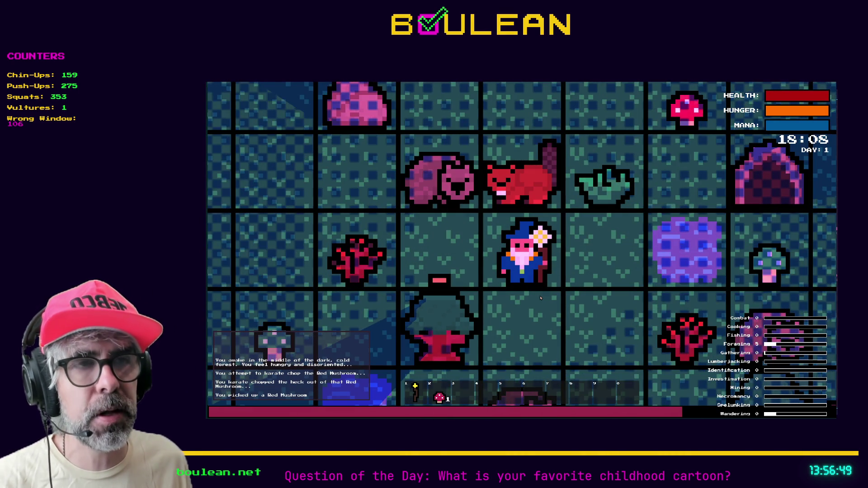
key("space")
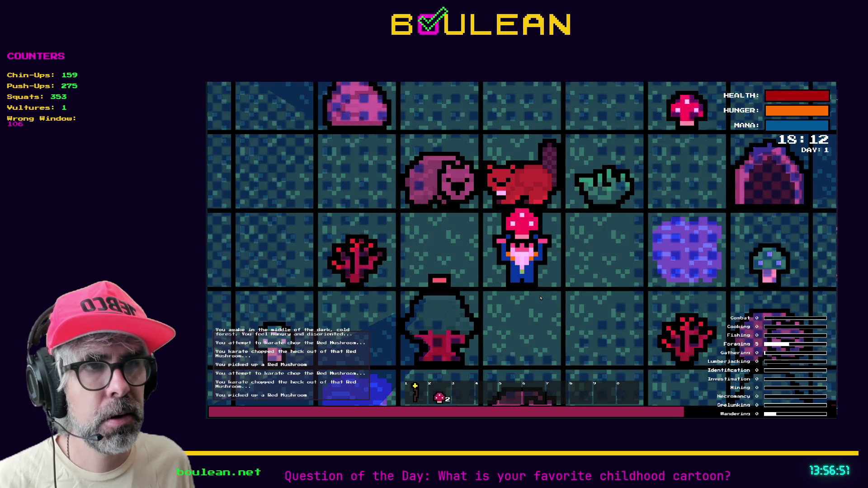
key("space")
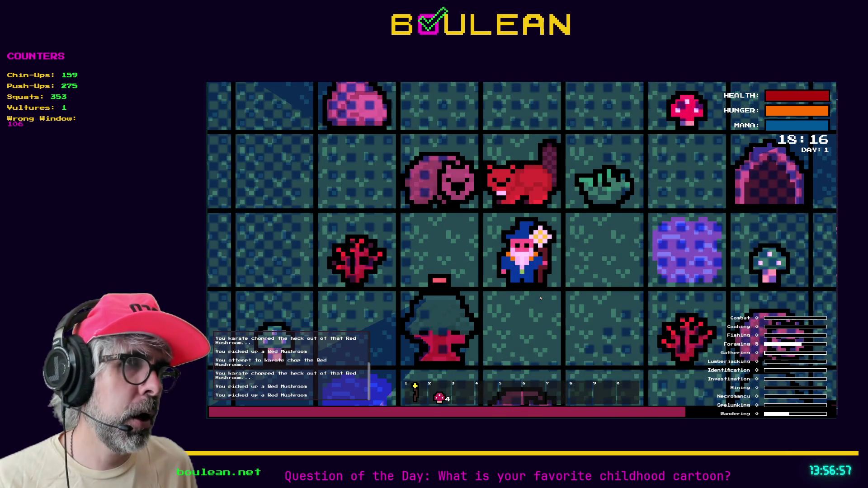
Step: Step east and repeatedly harvest Grass from the tuft above the wizard
key("Right")
key("Up")
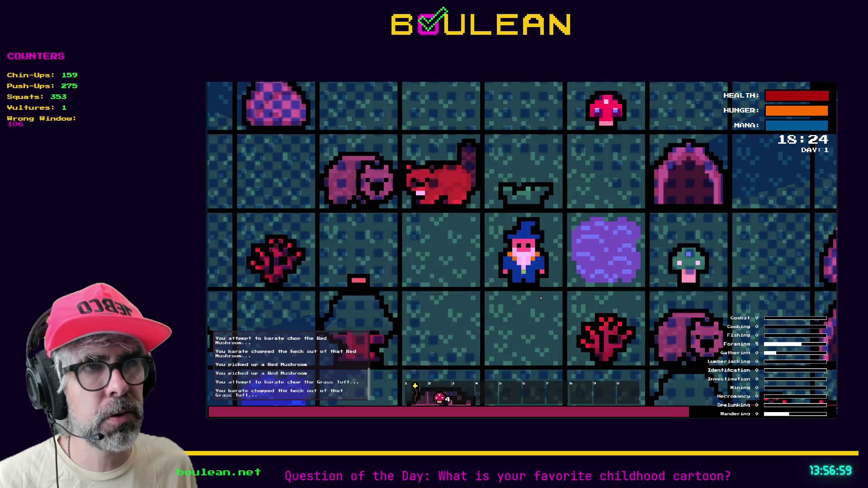
key("Up")
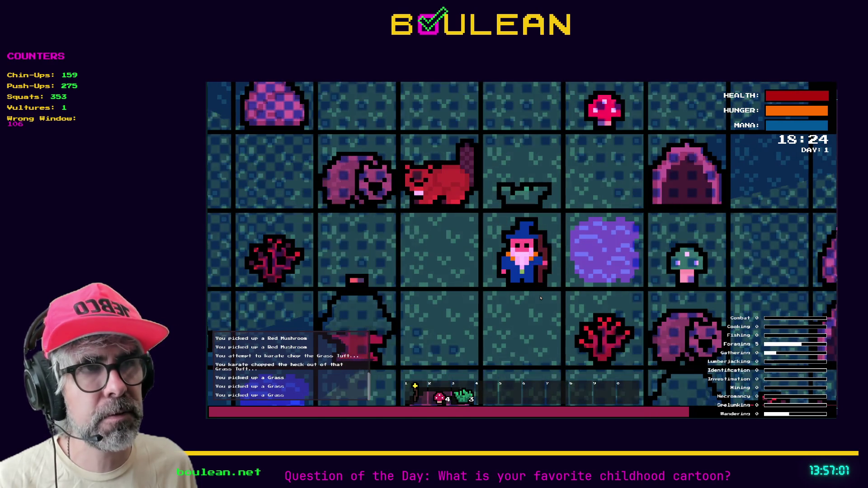
key("Up")
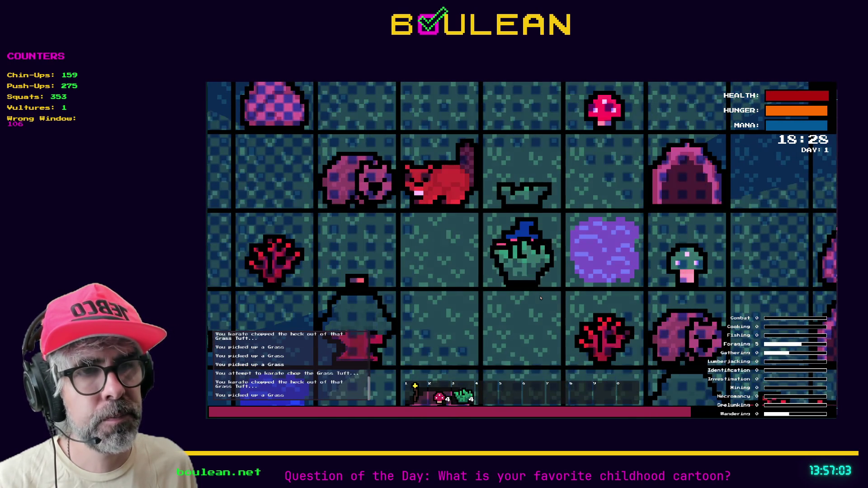
key("Up")
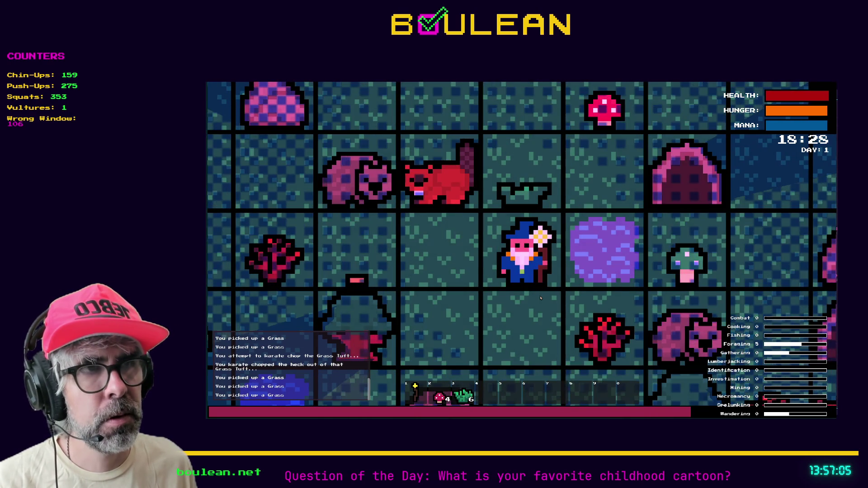
key("Up")
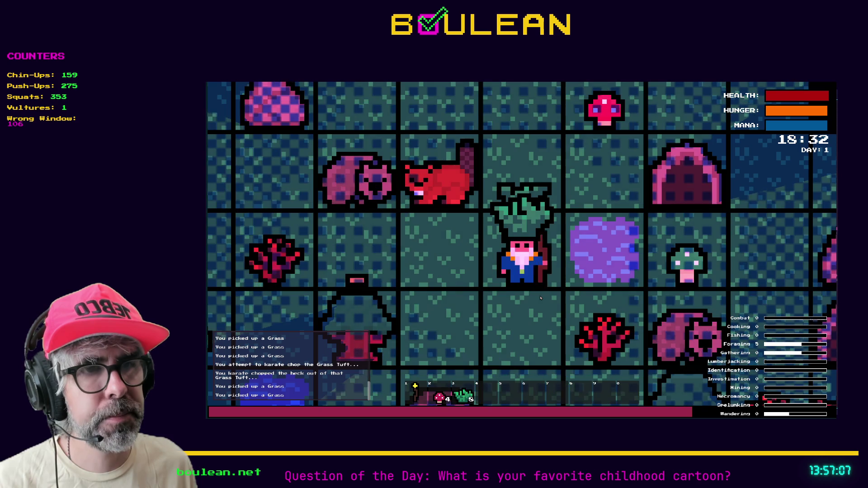
Step: Chop the sapling to the wizard's right, then stop the game with F8
key("Down")
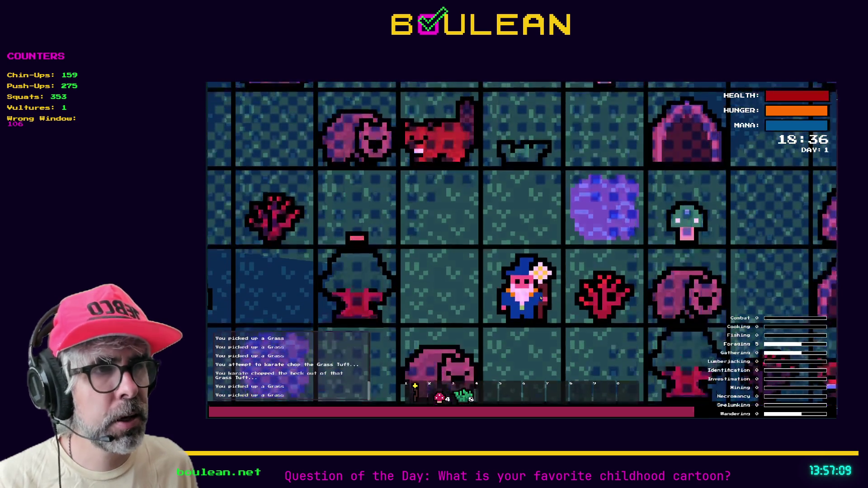
key("Right")
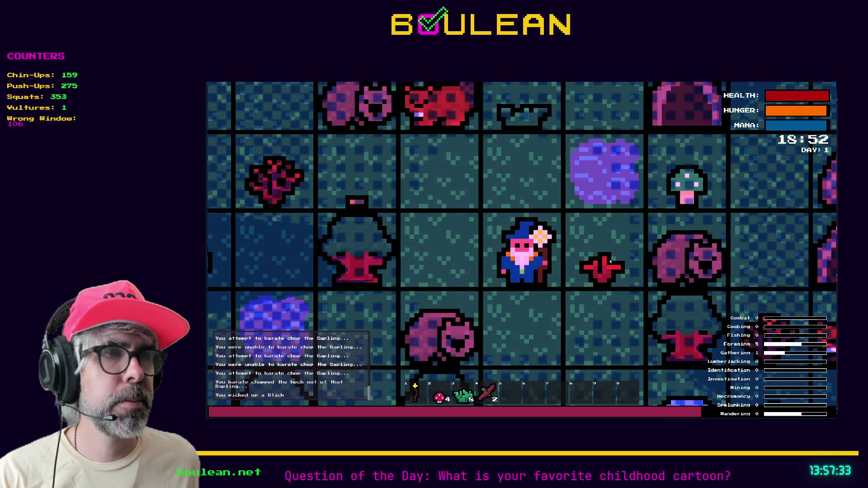
key("F8")
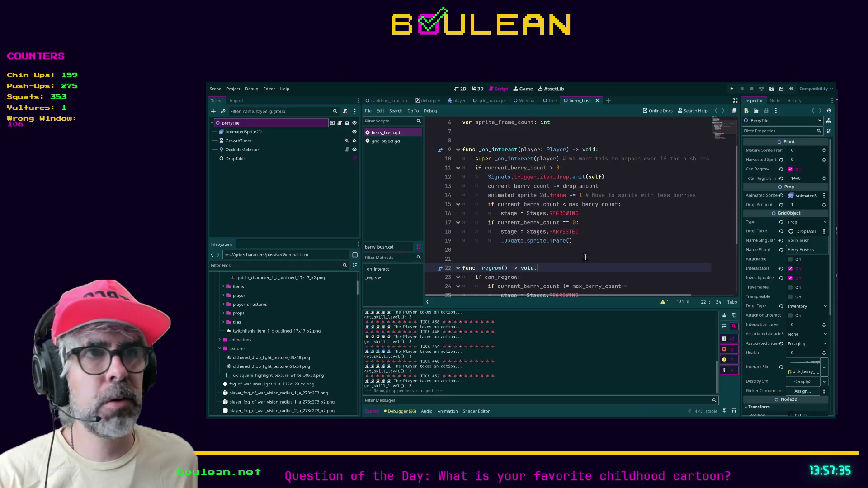
Step: Close the open Godot scene tabs, leaving an empty scene, and return to the Obsidian Bugs note
left_click(302, 267)
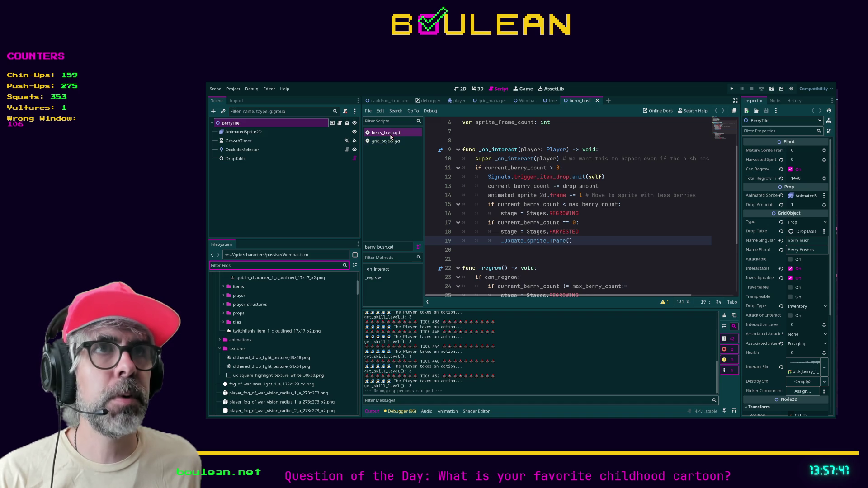
left_click(460, 103)
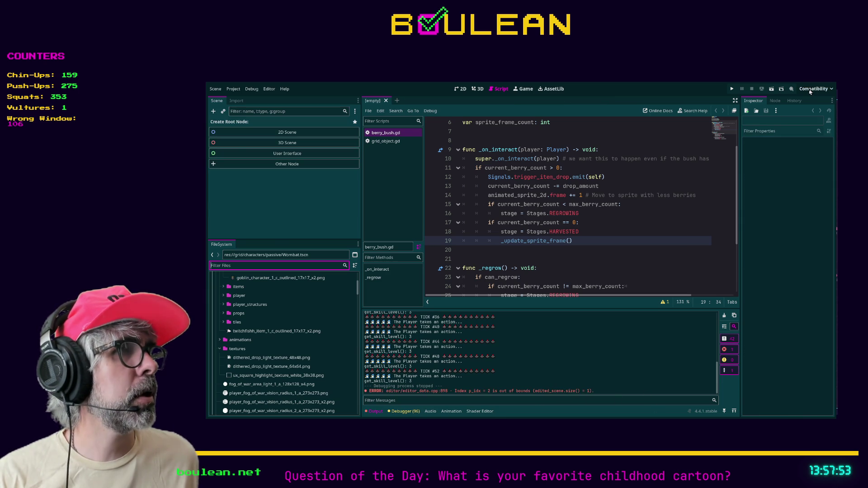
key("alt+Tab")
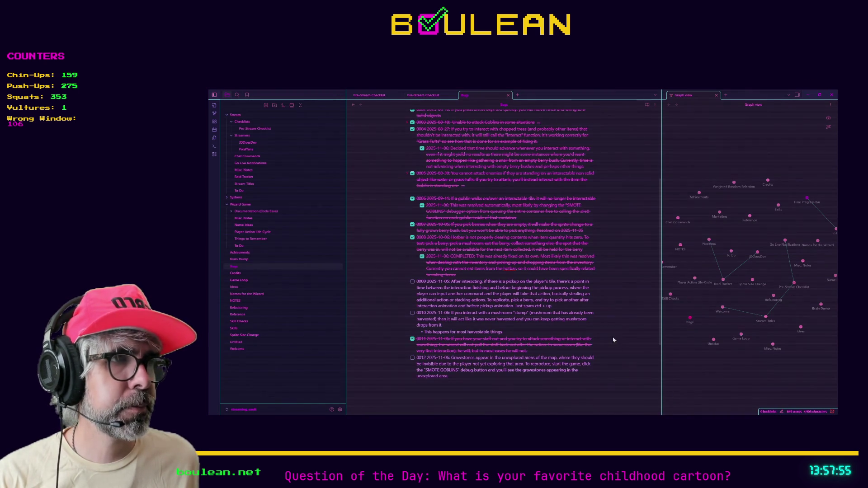
Step: Open the 'Things to Remember' note by searching 'things', enlarge its text, then minimize Obsidian
key("ctrl+o")
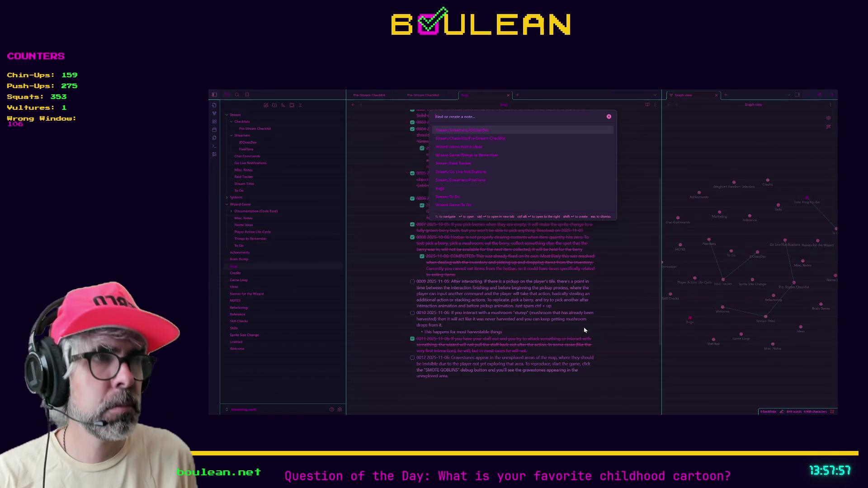
type("things")
key("Return")
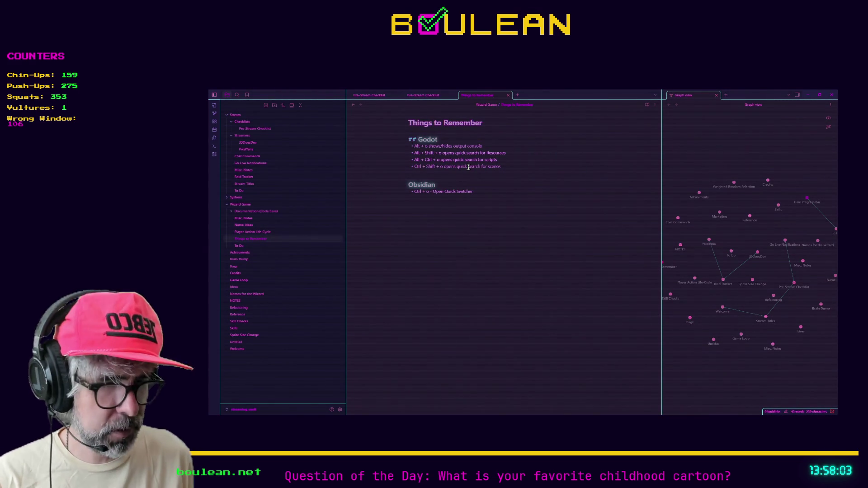
key("ctrl+equal")
key("ctrl+equal")
key("ctrl+equal")
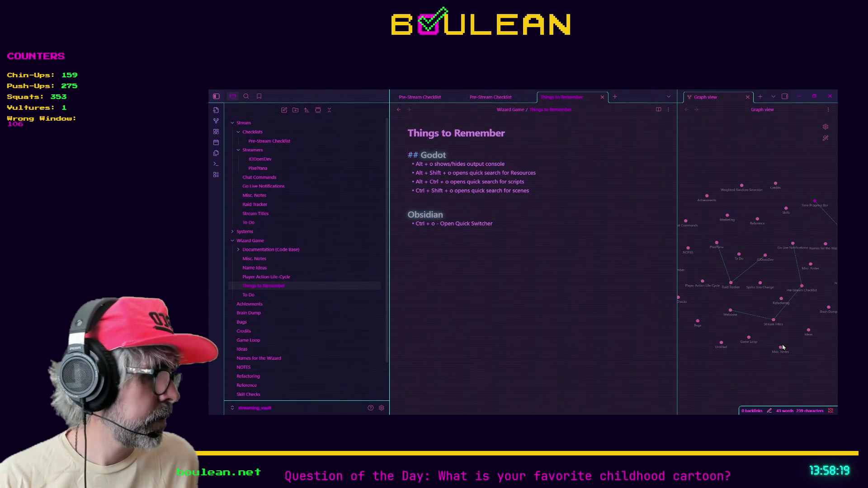
key("alt+Tab")
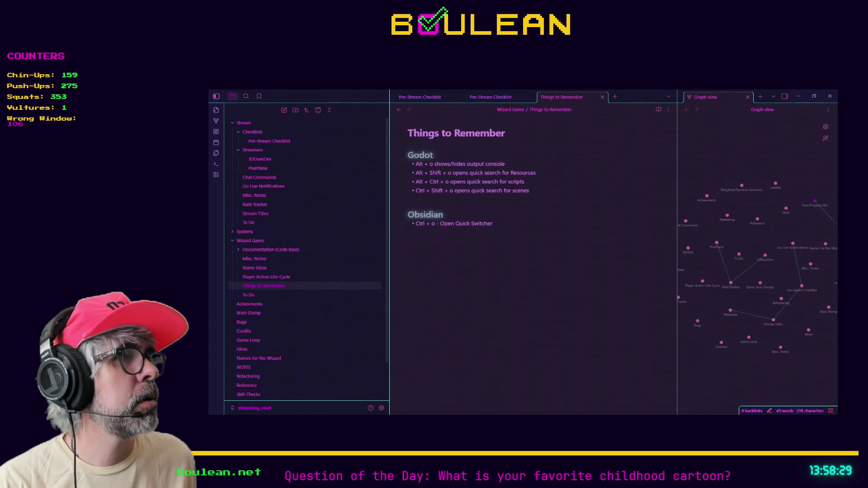
left_click(798, 96)
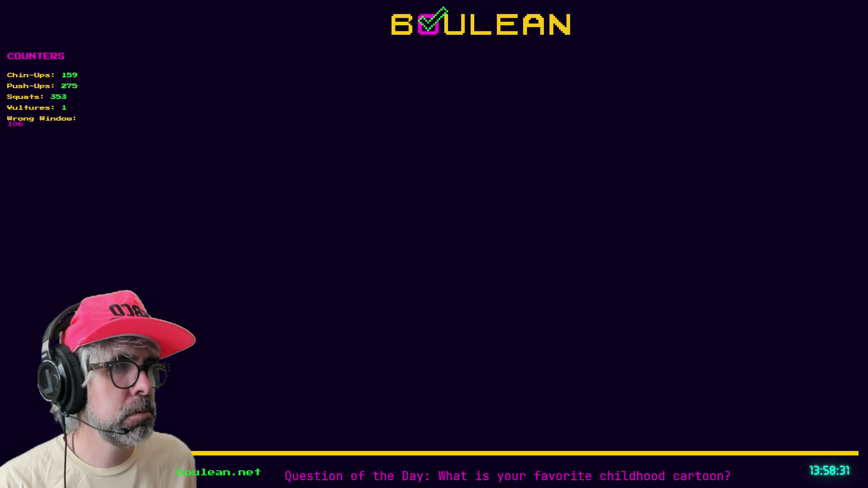
Step: Back in Godot's berry_bush.gd, open plant.gd through the Plant class name on line 2
key("alt+Tab")
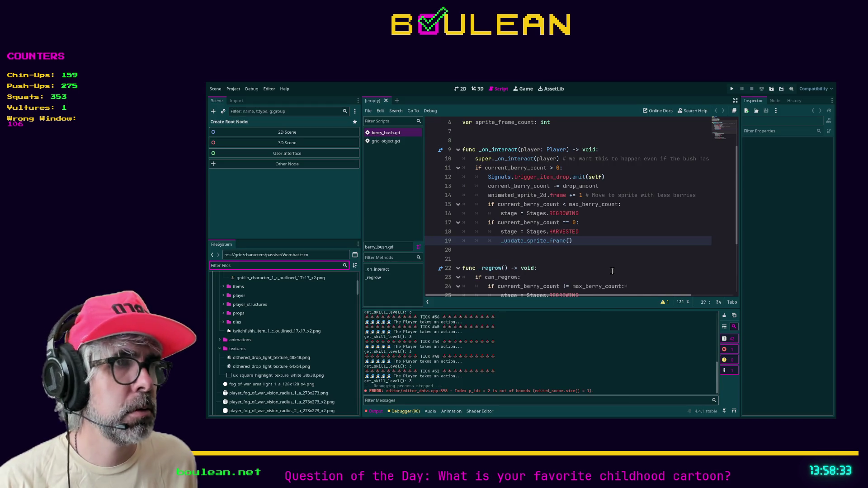
left_click(612, 271)
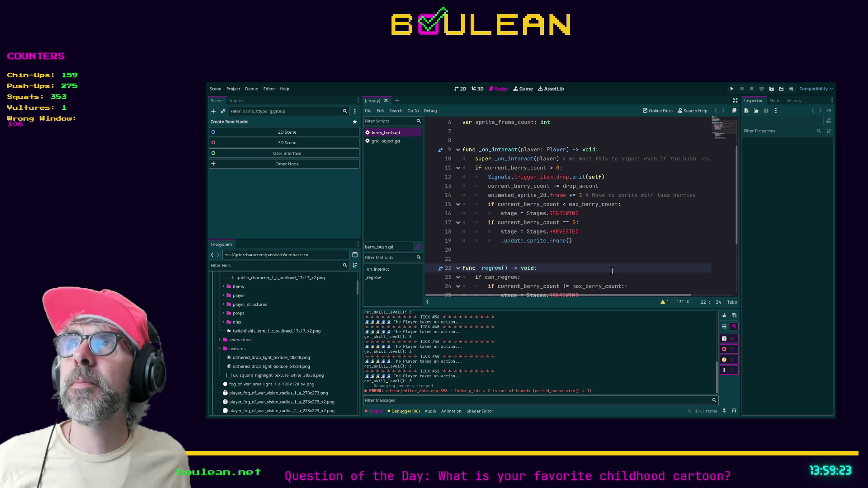
left_click(574, 252)
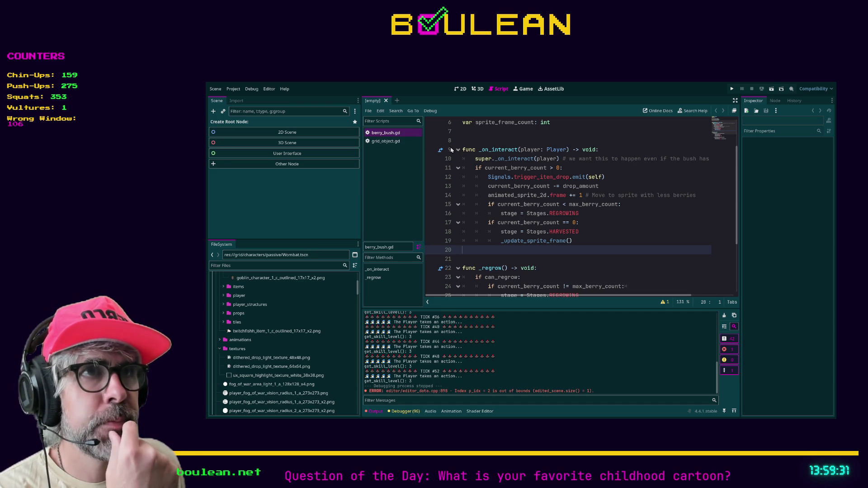
scroll(551, 174, "up", 1)
scroll(551, 174, "up", 1)
left_click(500, 133)
left_click(500, 132, "ctrl")
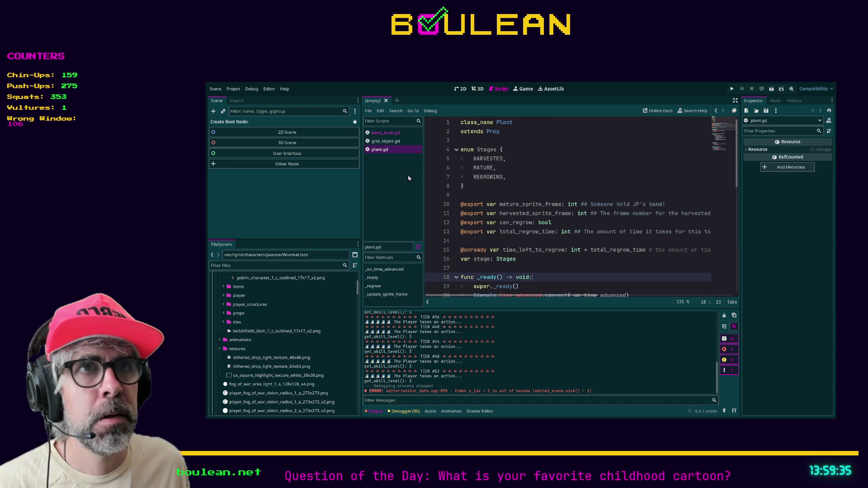
Step: Filter files for 'mushr' and step back through mushroom.gd, sapling.gd and grass_tuft.gd
left_click(291, 267)
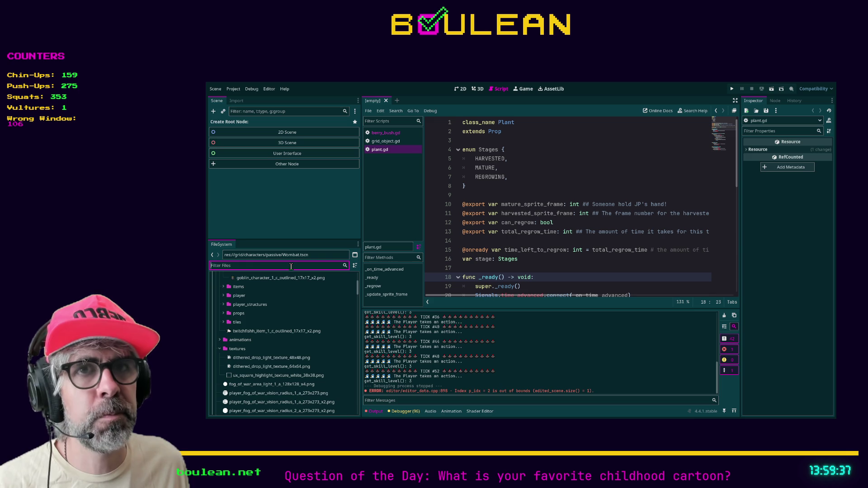
type("mushr")
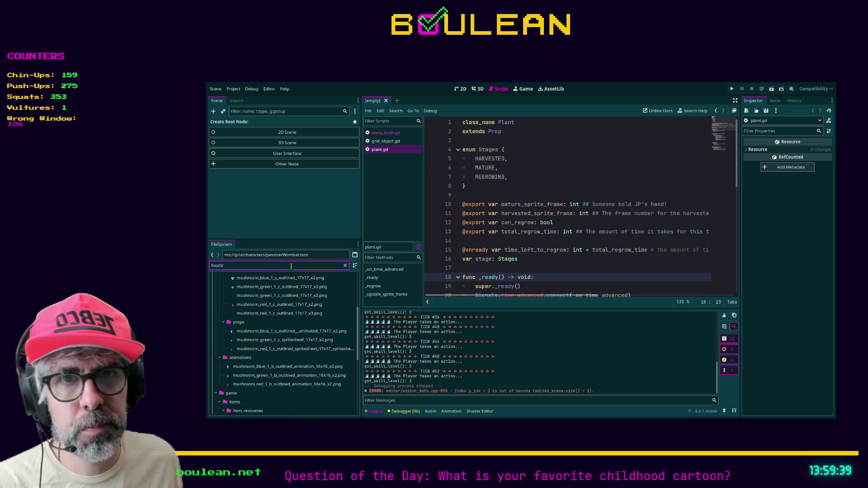
left_click(541, 260)
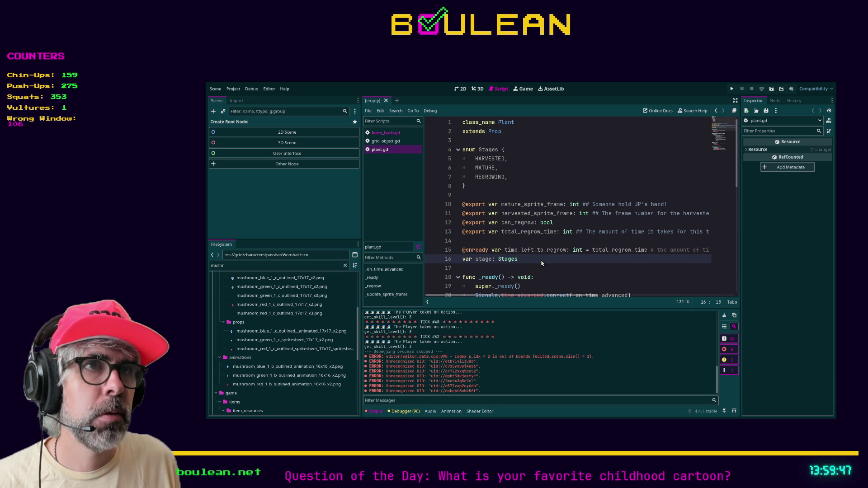
key("alt+Left")
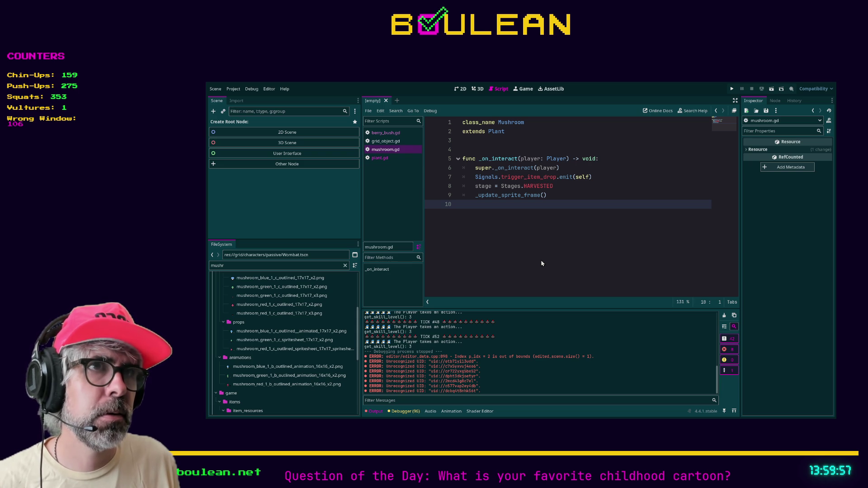
key("alt+Left")
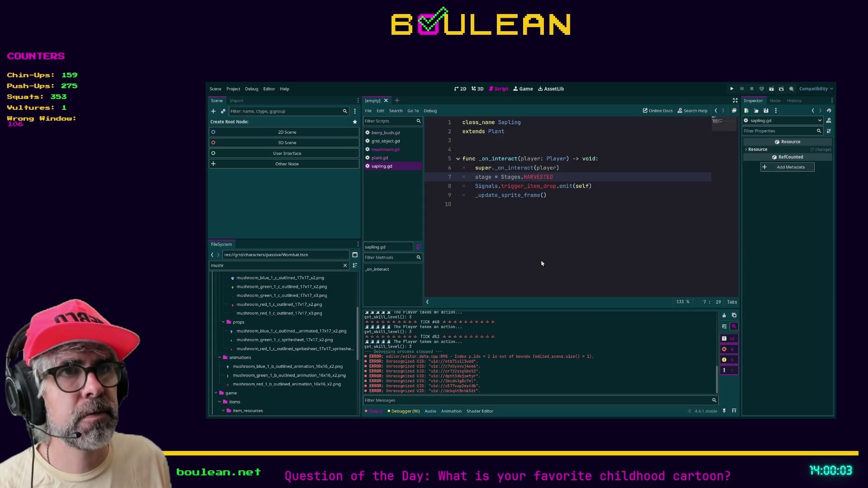
key("alt+Left")
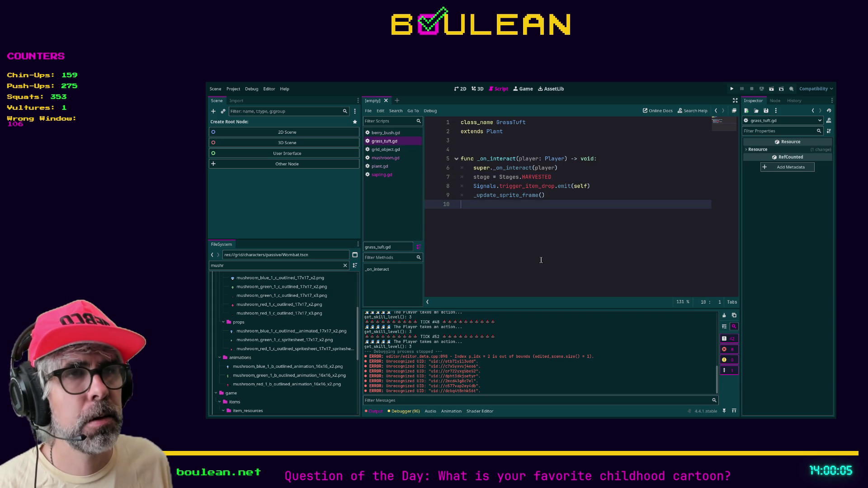
Step: Reorder the open scripts list so plant.gd sits right below grid_object.gd
left_click(399, 134)
left_click(396, 143)
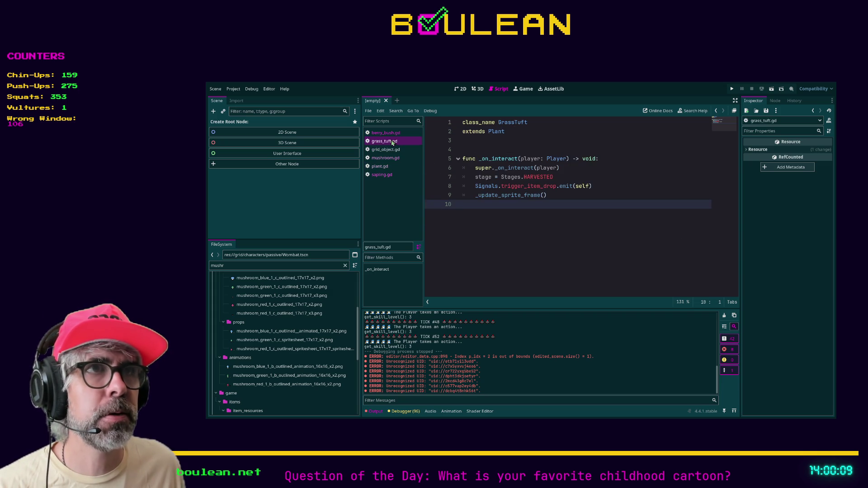
left_click(397, 150)
scroll(497, 187, "down", 1)
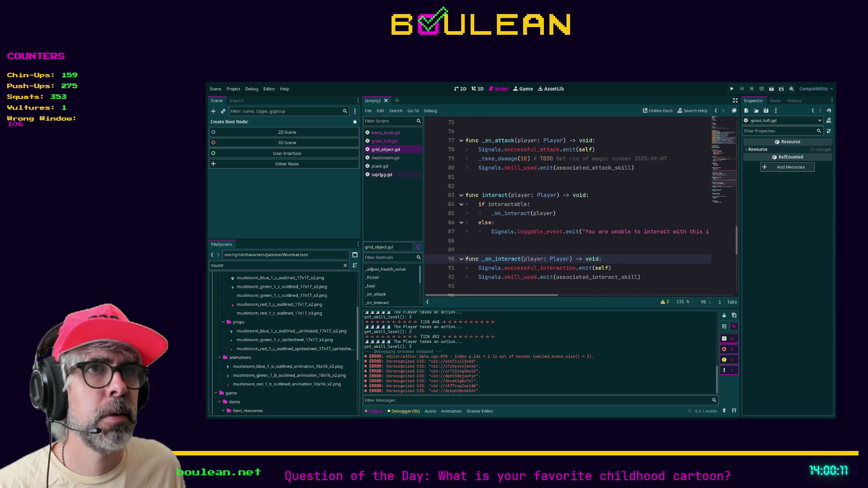
left_click_drag(390, 151, 389, 133)
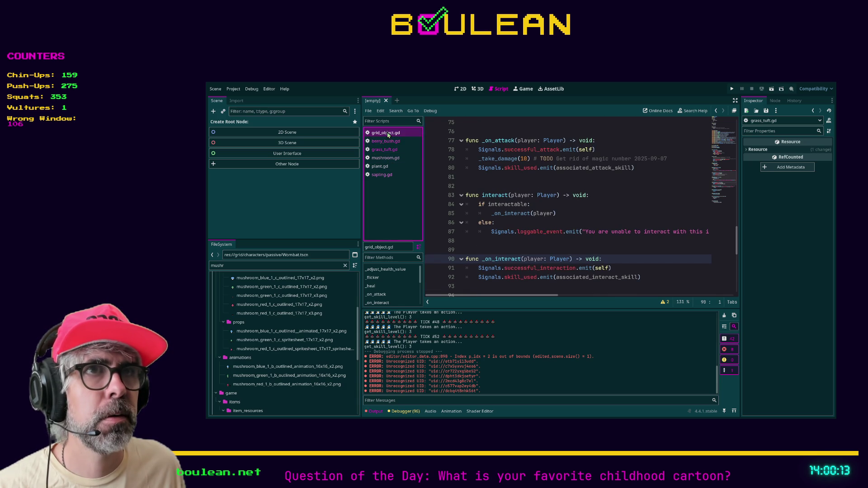
left_click(385, 158)
left_click(382, 167)
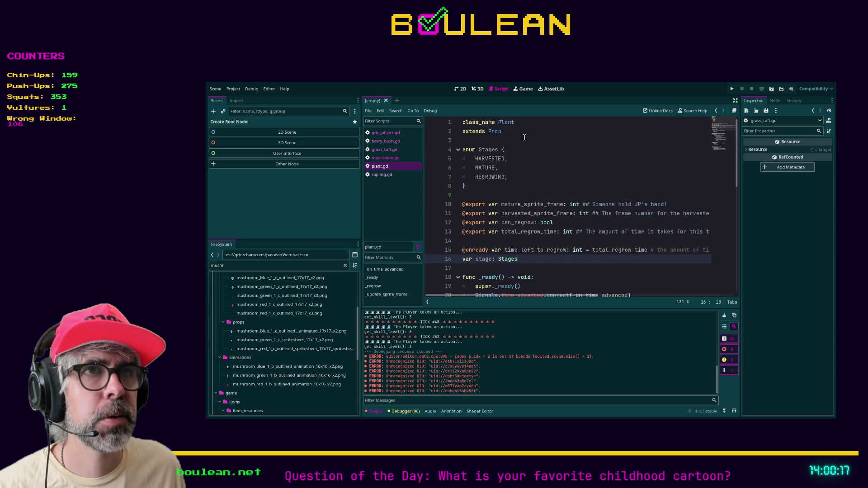
left_click_drag(386, 143, 386, 141)
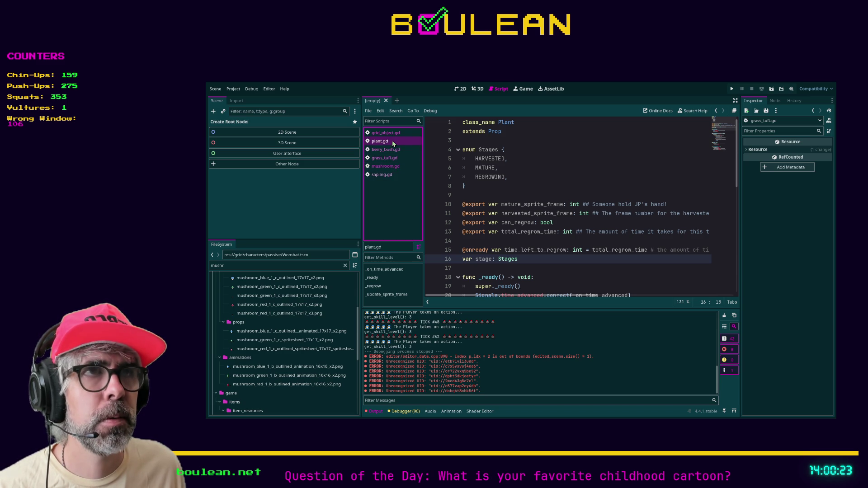
Step: Review the sapling.gd, berry_bush.gd and plant.gd scripts
left_click(390, 176)
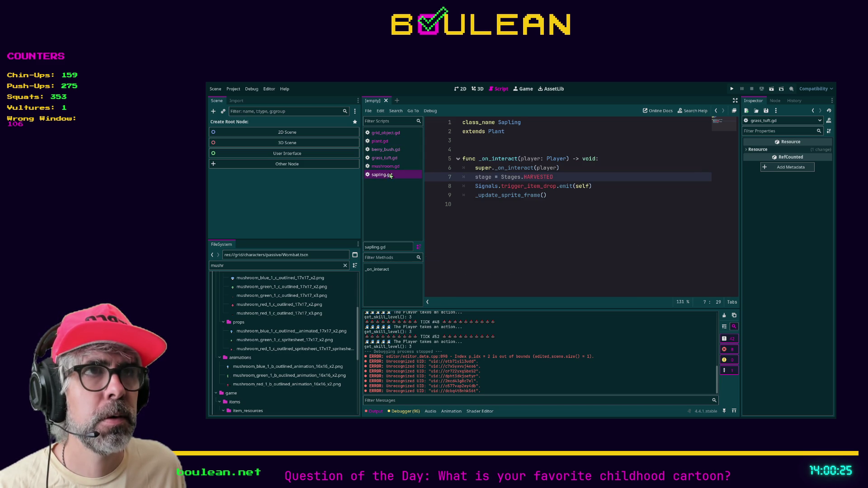
left_click(392, 166)
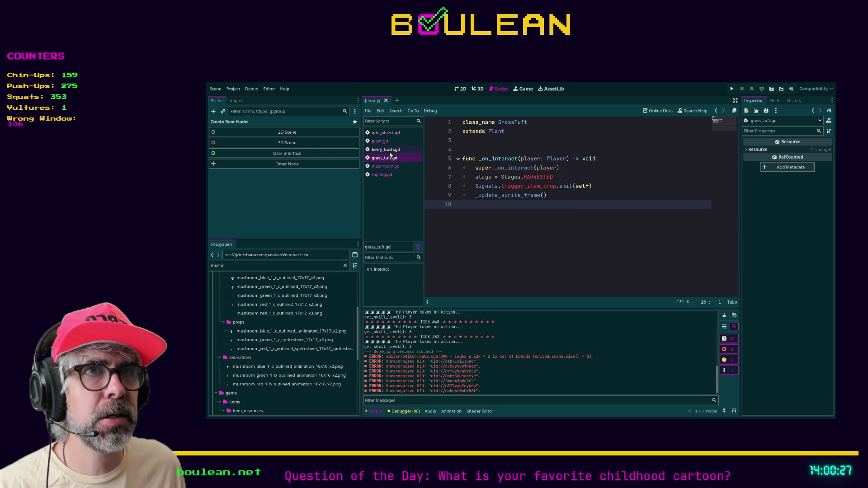
left_click(401, 151)
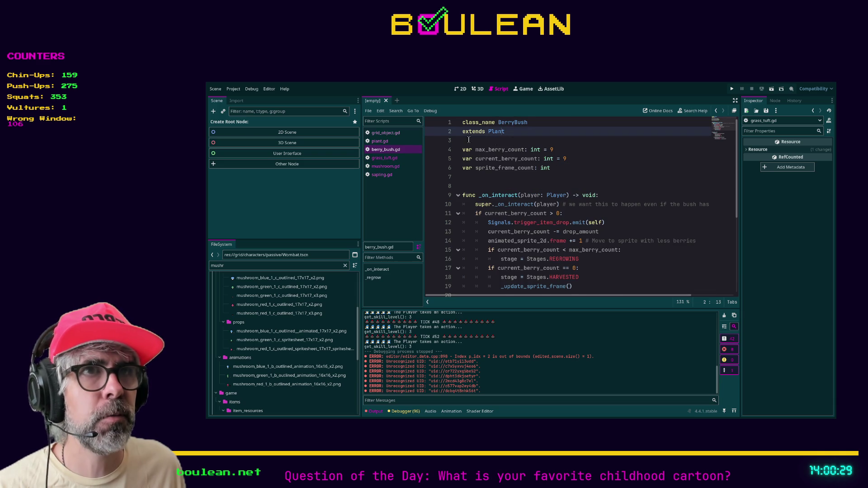
left_click(393, 143)
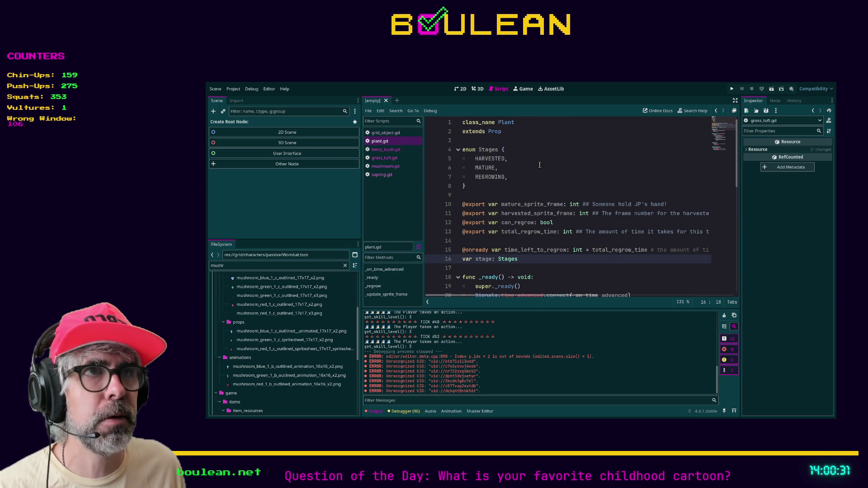
scroll(540, 165, "down", 5)
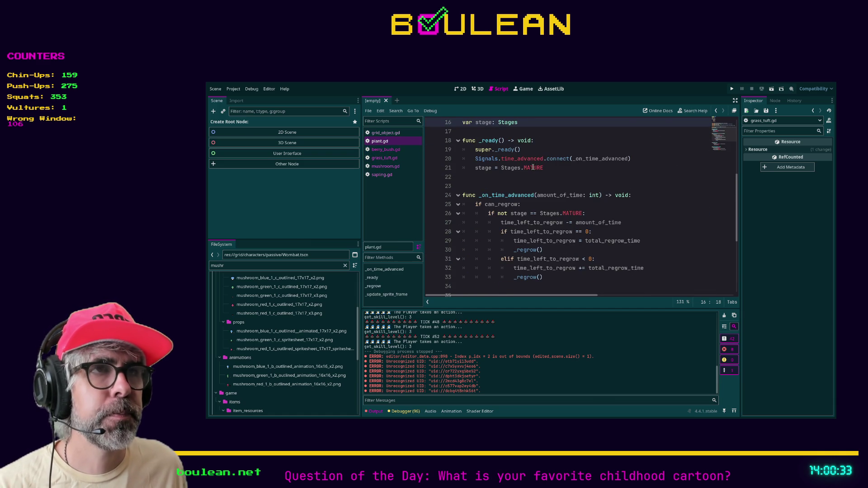
scroll(534, 167, "up", 2)
scroll(570, 184, "up", 1)
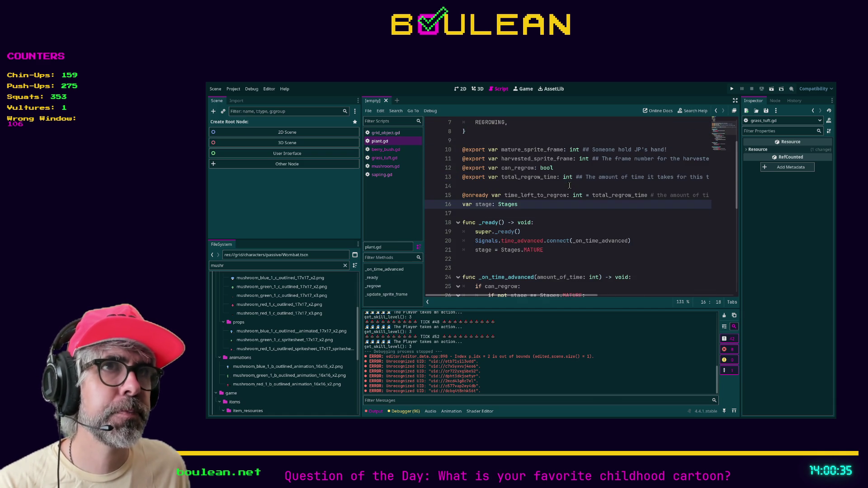
left_click(560, 218)
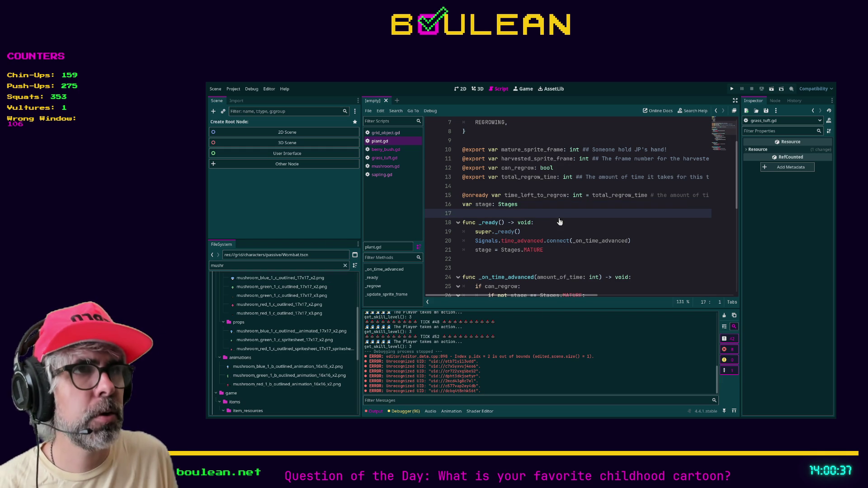
Step: Open tree.gd with Ctrl+Shift+T, look it over, and run the game with F5
key("ctrl+shift+t")
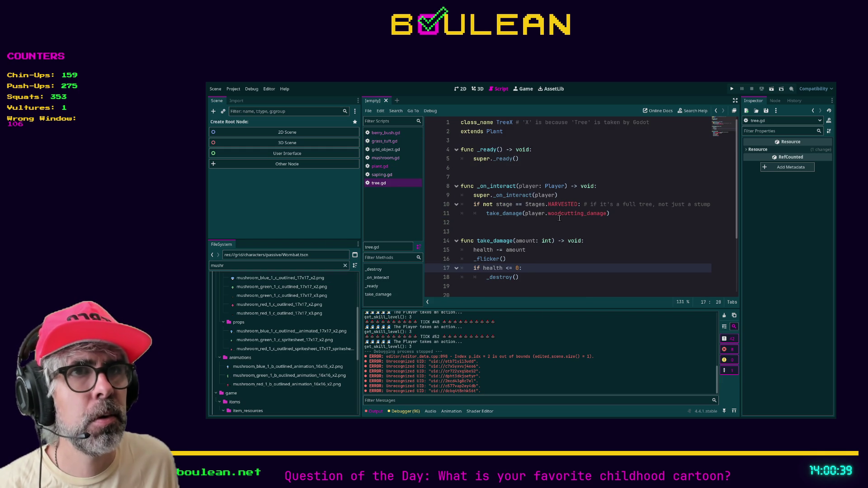
scroll(560, 218, "down", 1)
scroll(552, 208, "up", 1)
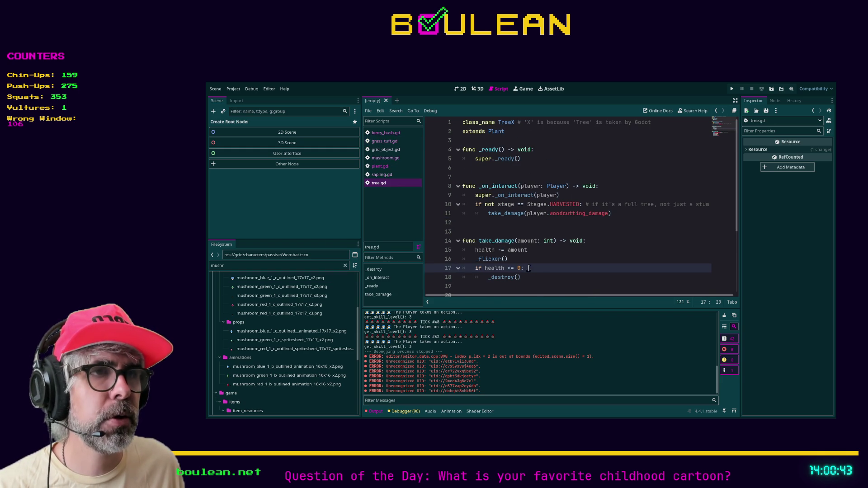
key("F5")
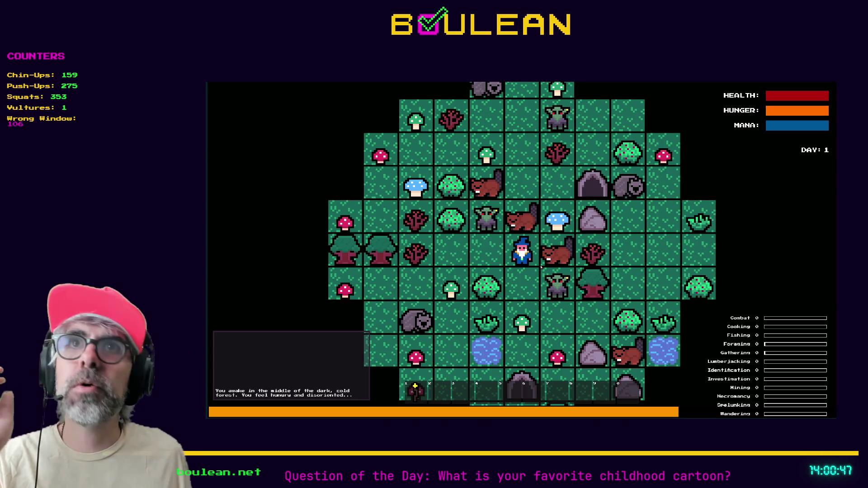
Step: Smote all goblins from the F1 debug overlay and walk the wizard toward the trees
key("F1")
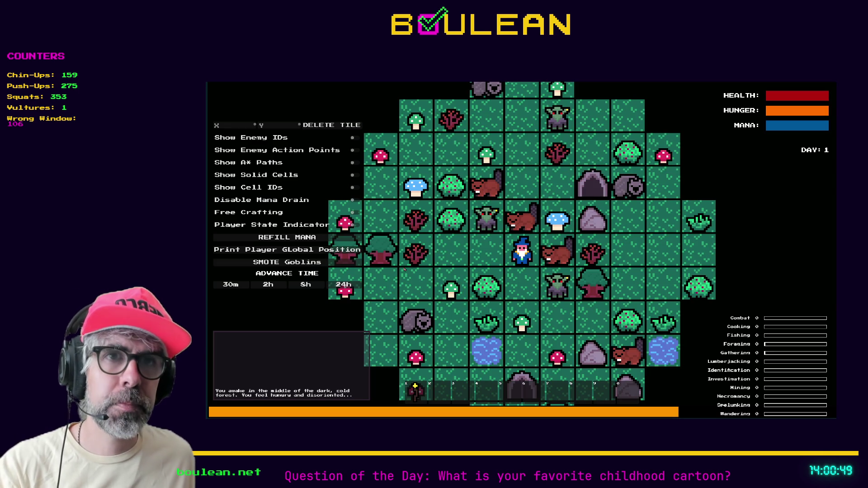
left_click(334, 266)
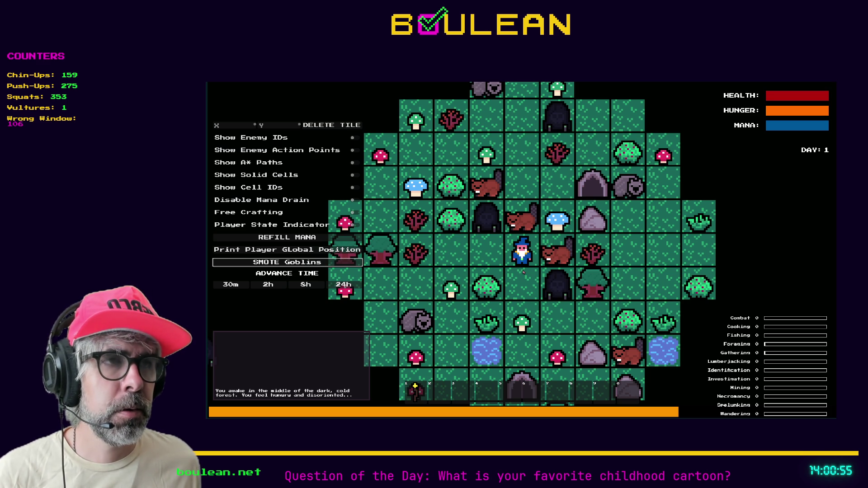
key("Left")
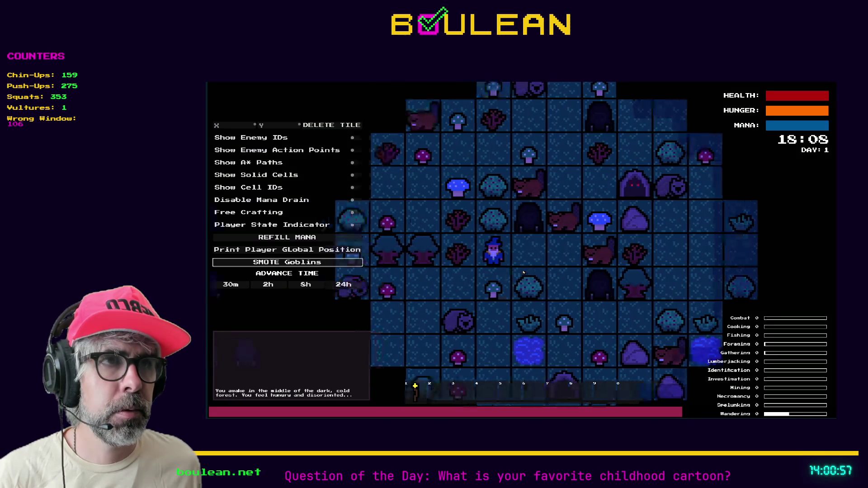
key("Left")
key("Down")
key("Left")
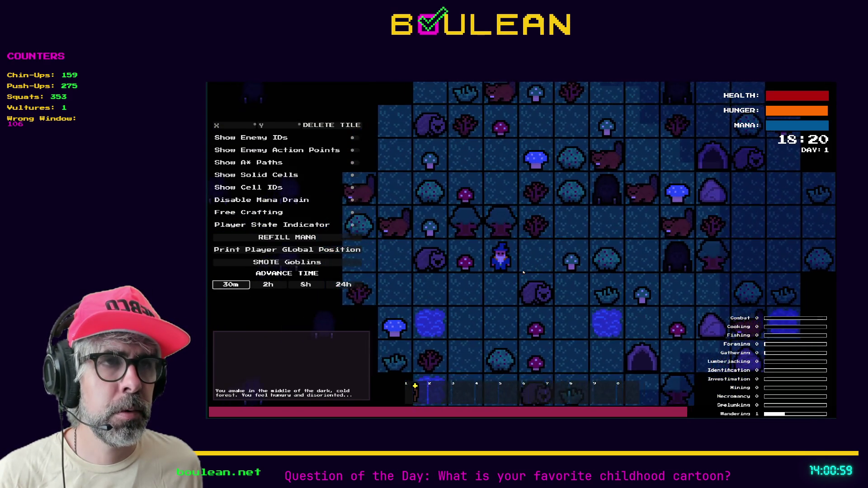
Step: Chop the tree, repeatedly try interacting with the stump, then chop the sapling
key("Up")
key("Up")
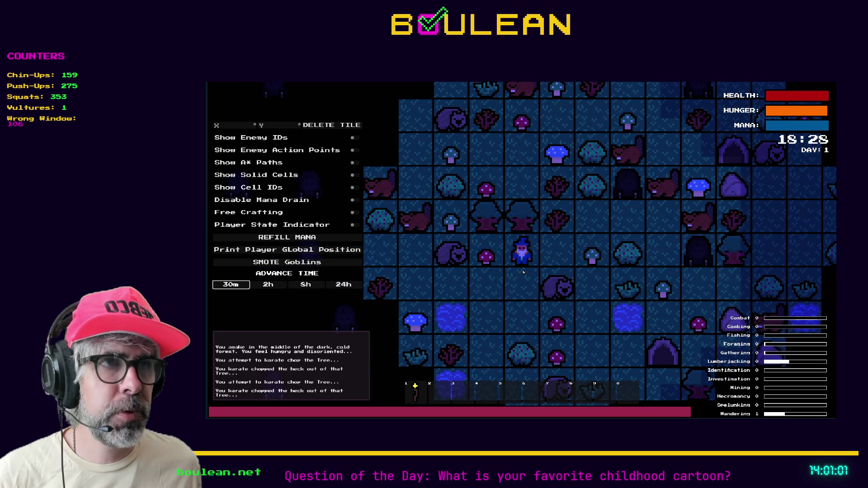
key("Up")
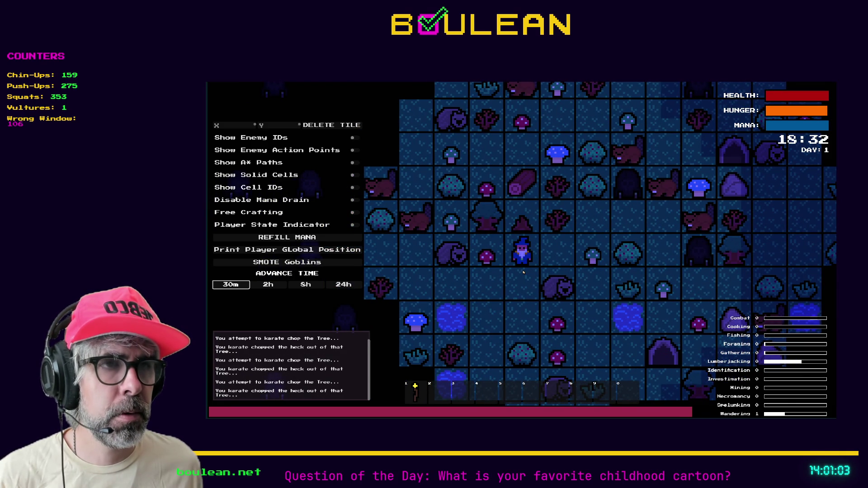
key("Up")
key("Up")
key("Up")
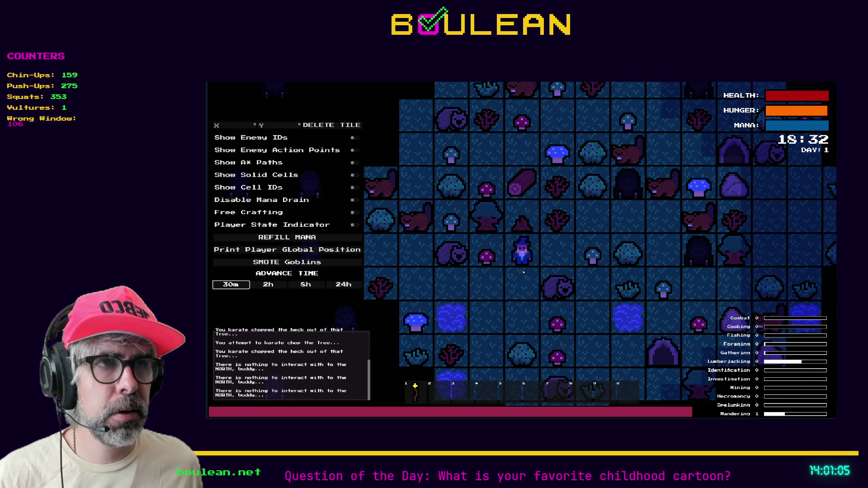
key("Up")
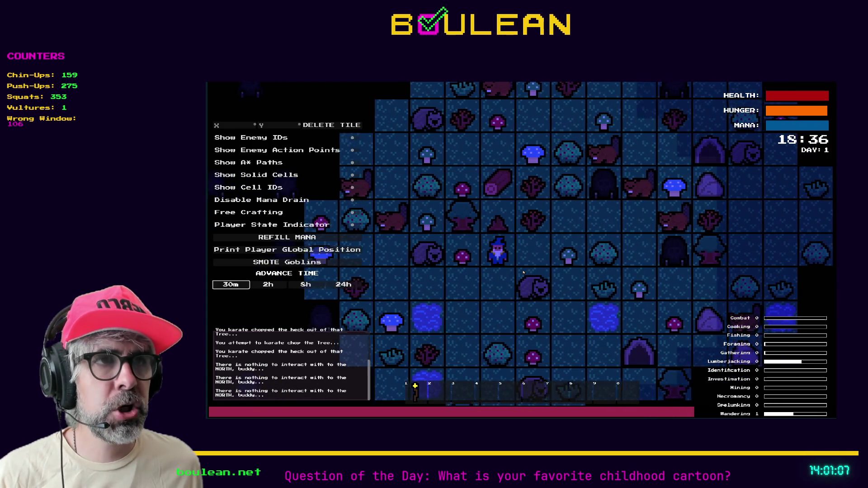
key("Right")
key("Up")
key("Left")
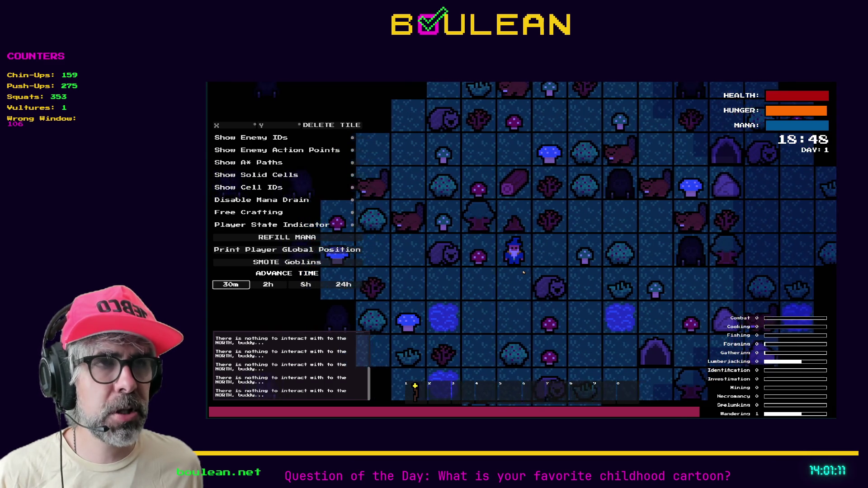
key("Right")
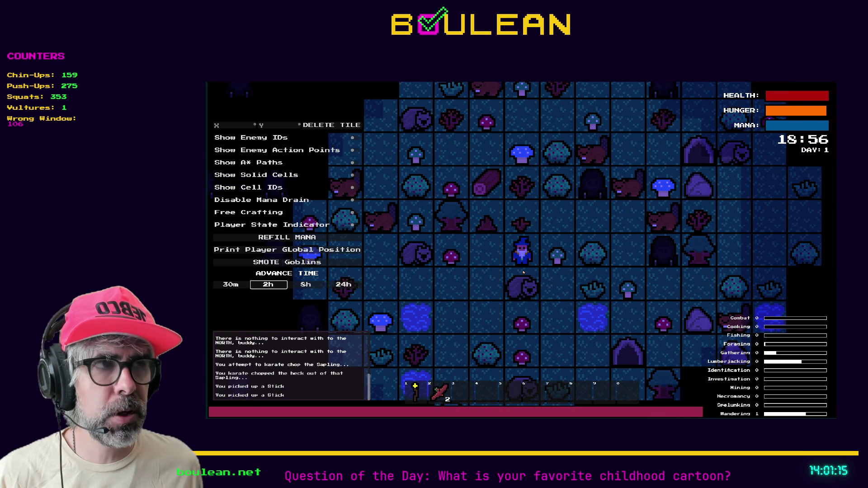
key("Left")
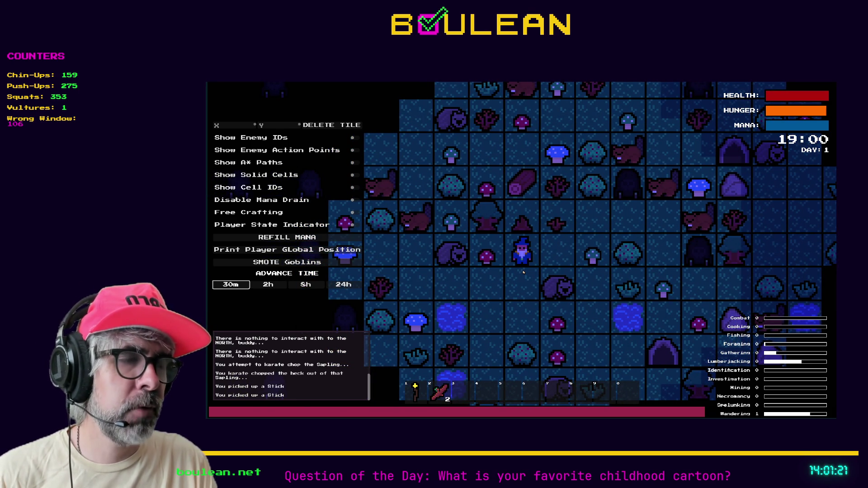
Step: Light the wizard's torch with key 1, then stop the game
key("1")
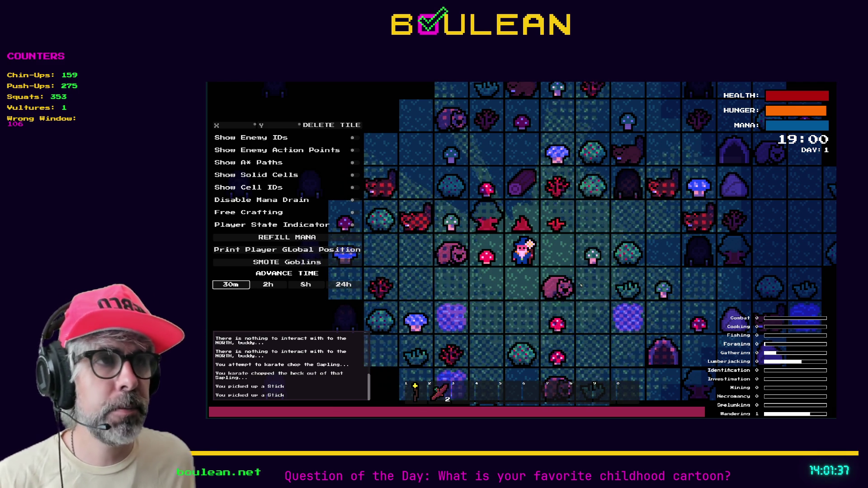
key("Escape")
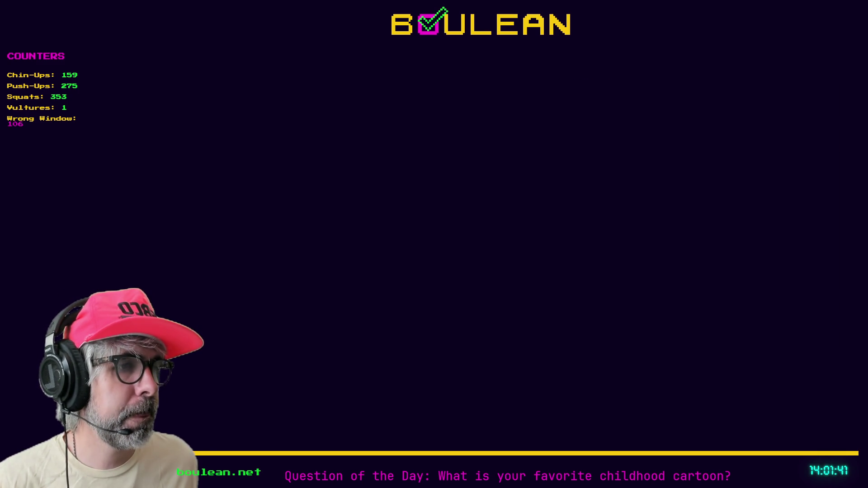
key("alt+Tab")
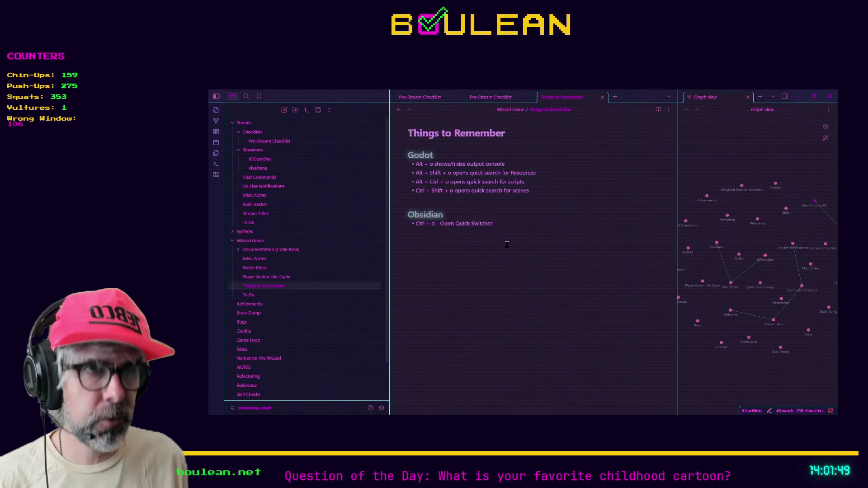
Step: Open the Bugs note via quick search 'bu' and scroll to the end
key("ctrl+o")
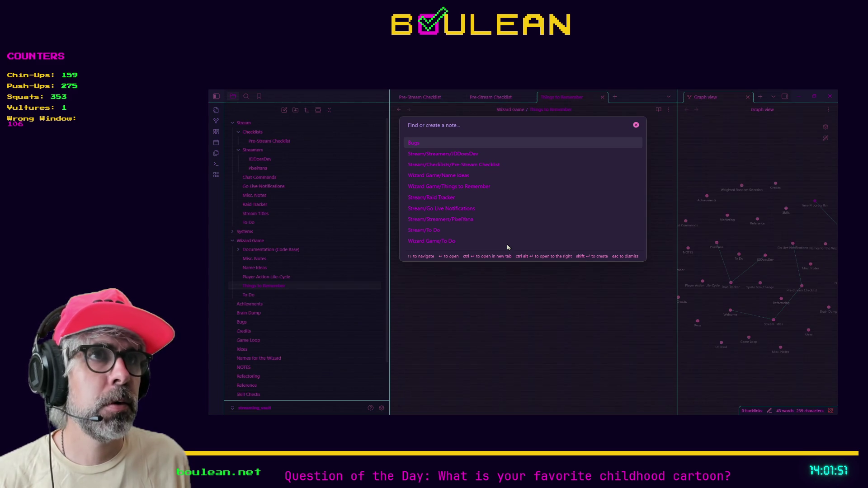
type("bu")
key("Return")
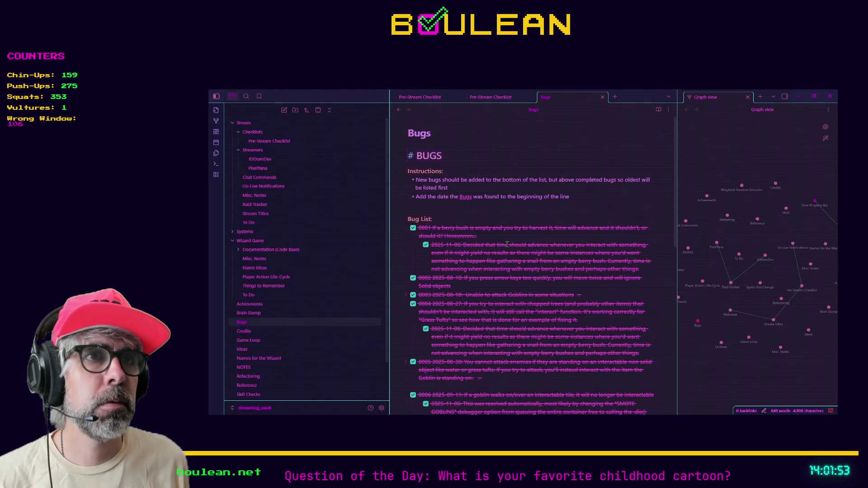
scroll(520, 248, "down", 5)
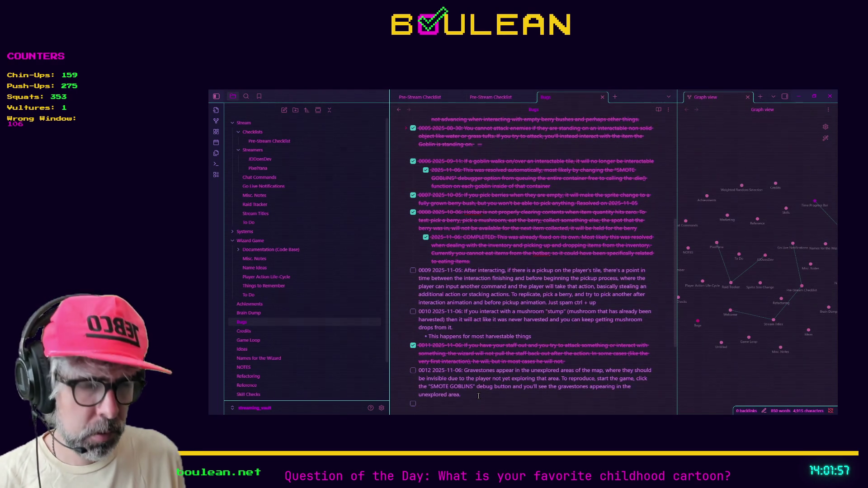
type("0013 2025-11-08: ")
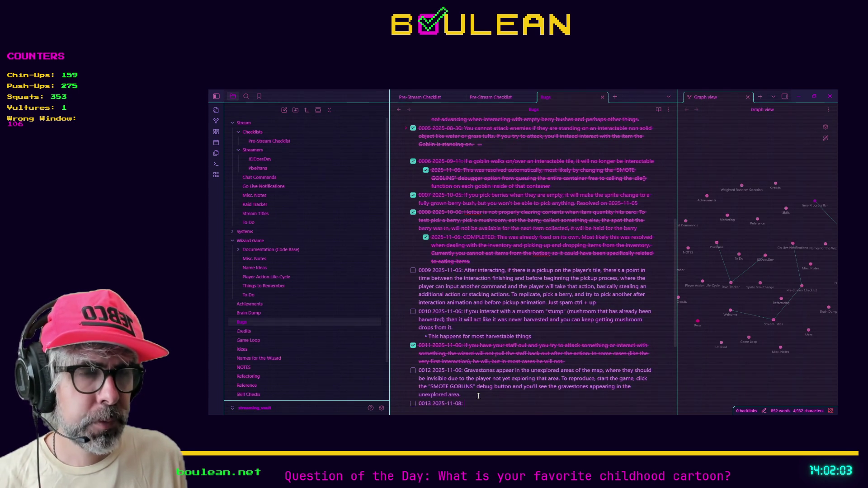
type("You are unable to ")
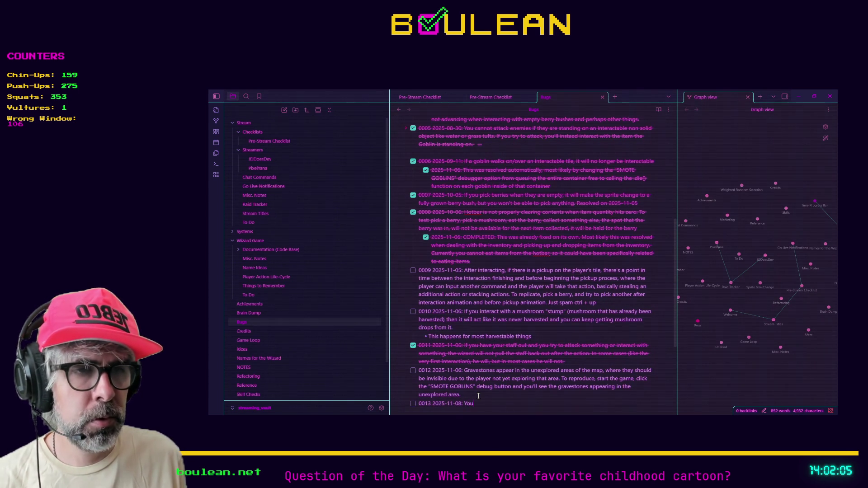
type("interact with a stum")
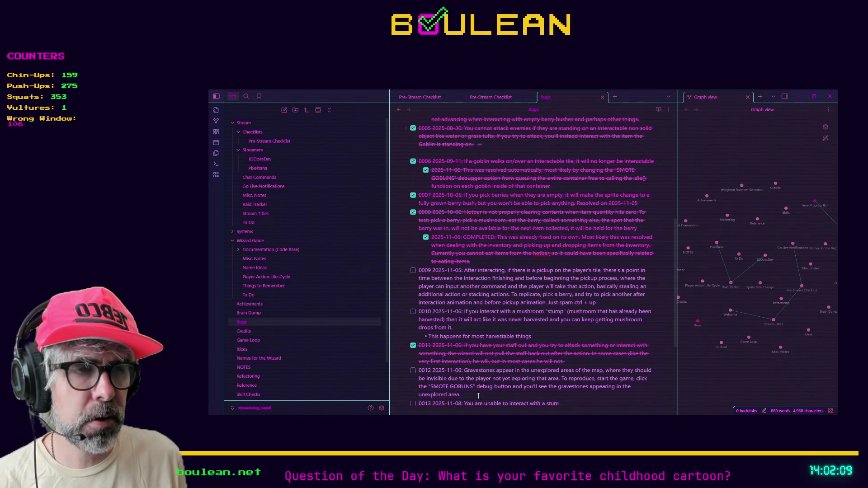
type("p")
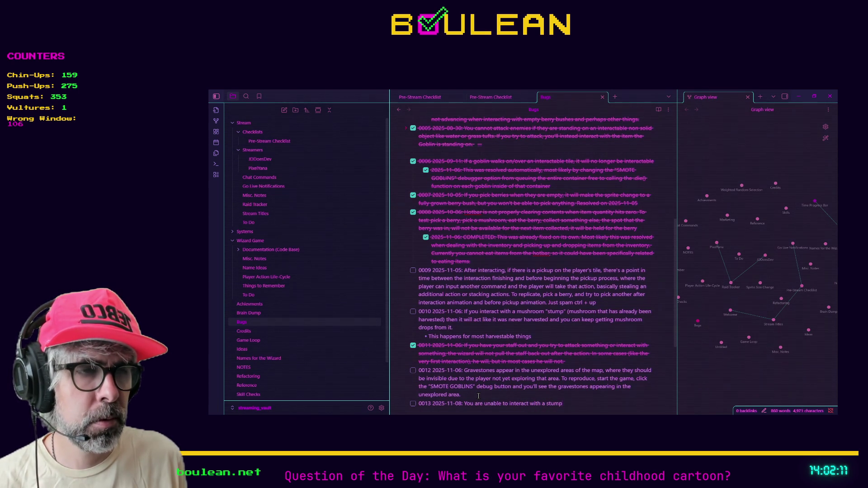
key("BackSpace")
key("BackSpace")
key("BackSpace")
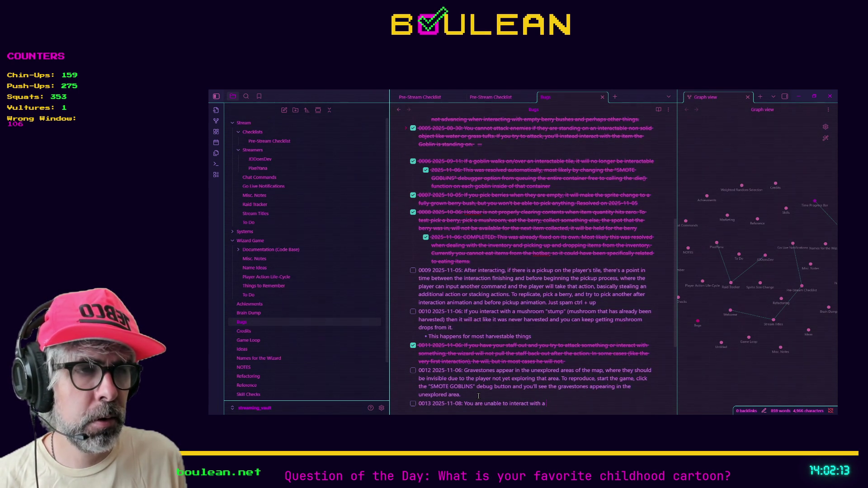
type("e stump.")
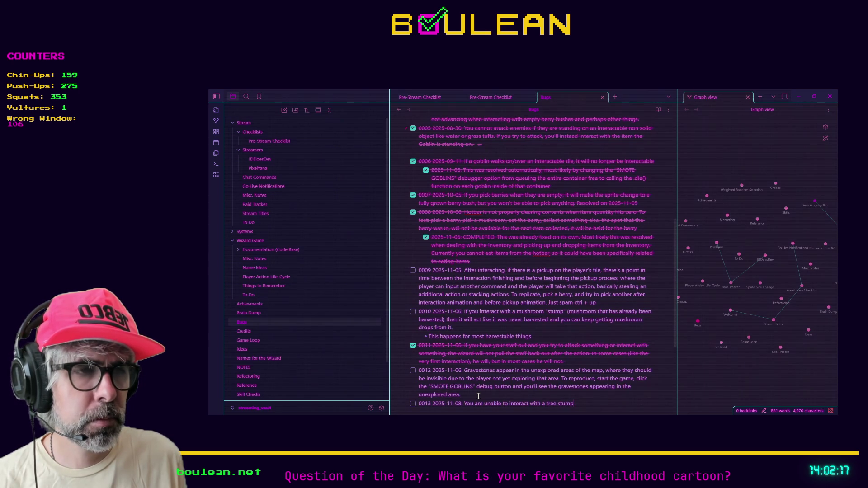
type(" You should")
type(" be able to int")
type("eract")
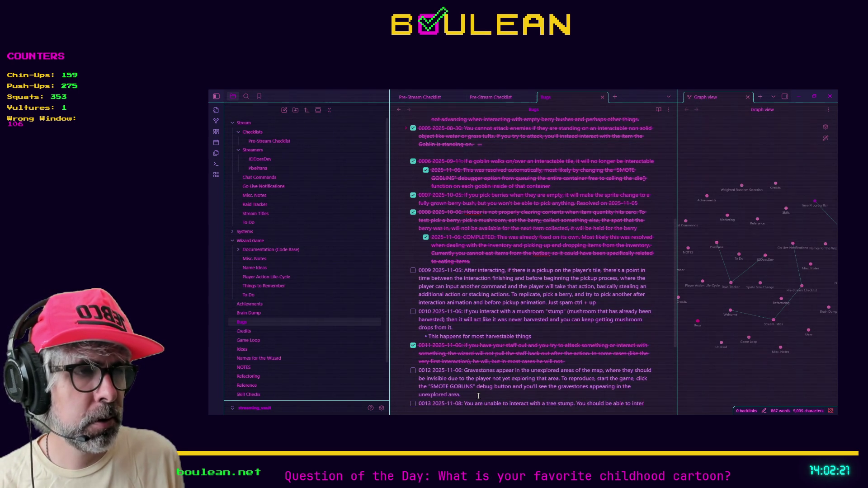
type(" with any obje")
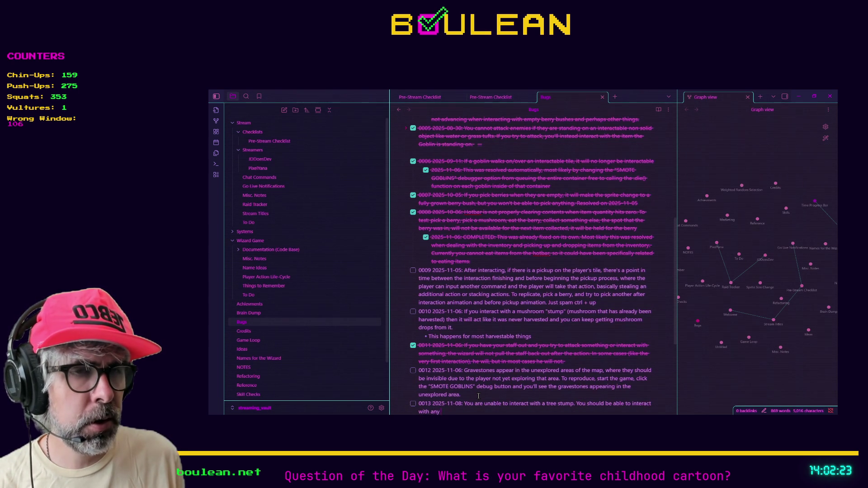
type("ct")
key("BackSpace")
key("BackSpace")
key("BackSpace")
type("interac")
type("table object, ")
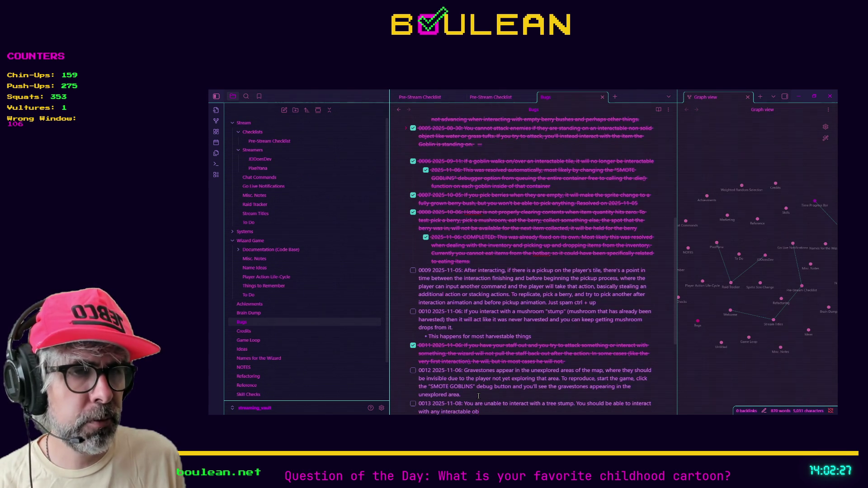
type("ess of the stat")
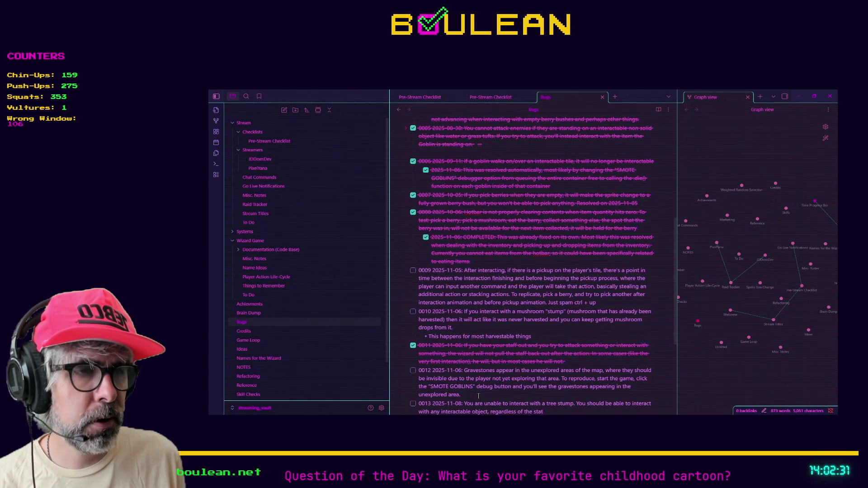
type(" that it's in ")
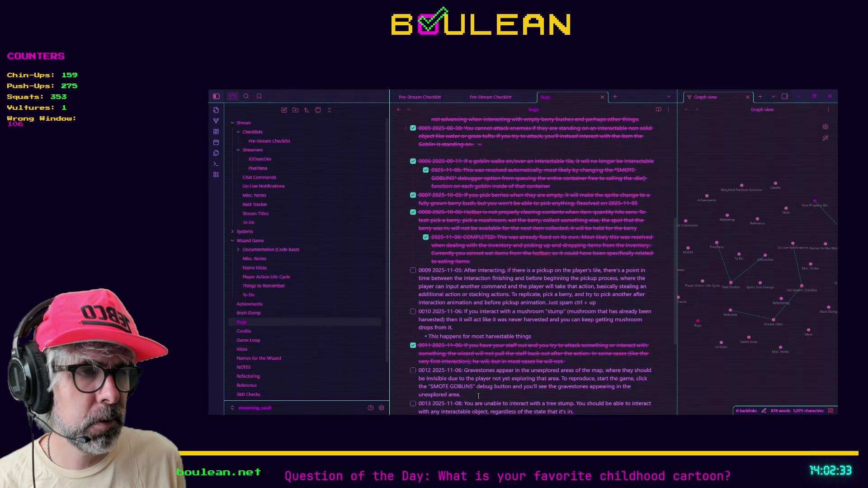
type(" For example")
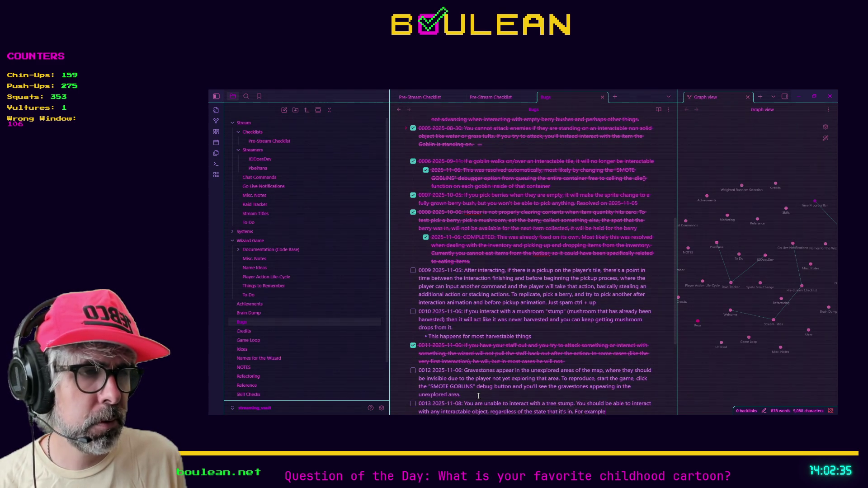
type(" you have a berr")
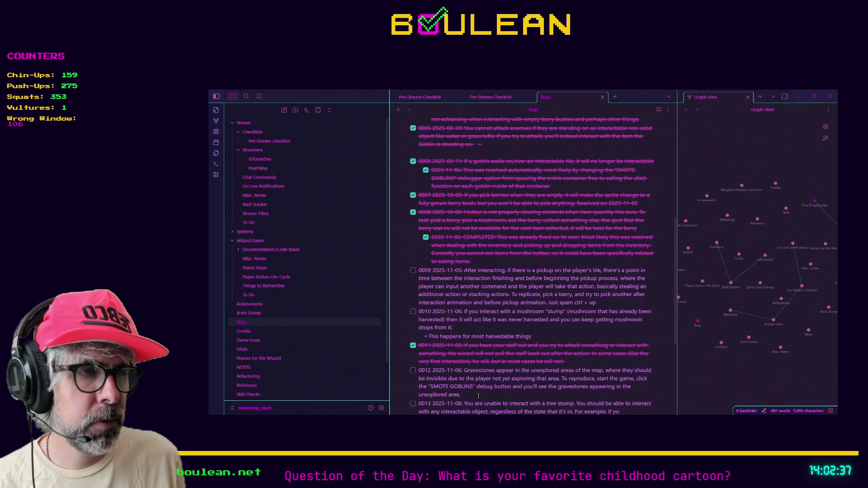
type("y bu")
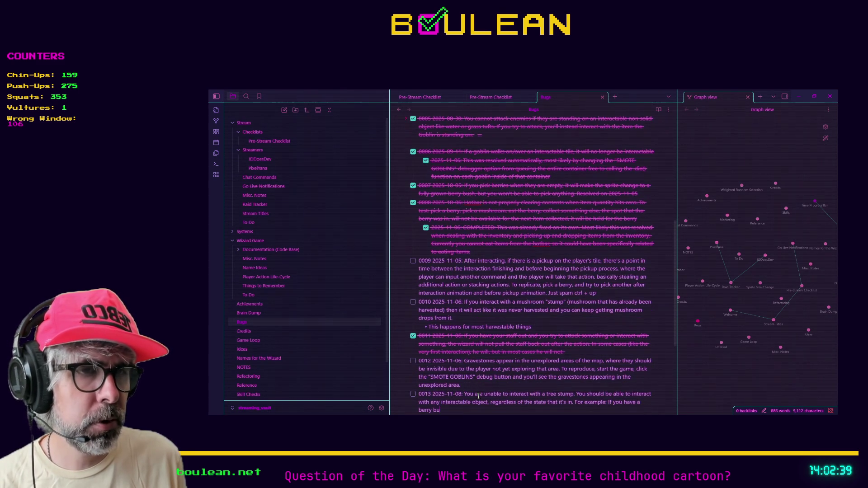
type("sh")
type("that has been depl")
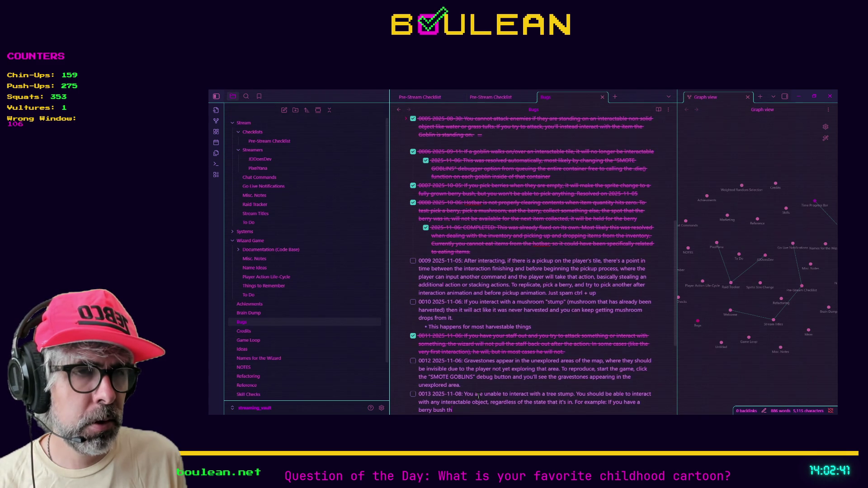
type("ete")
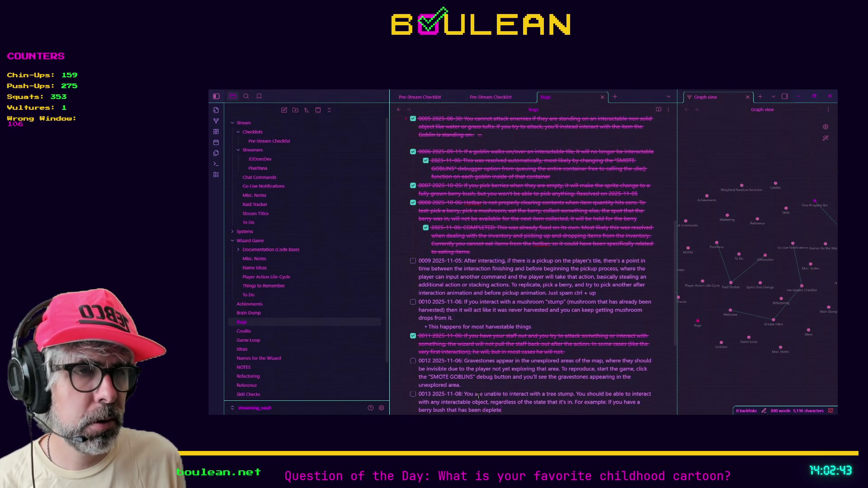
type(" you should still be")
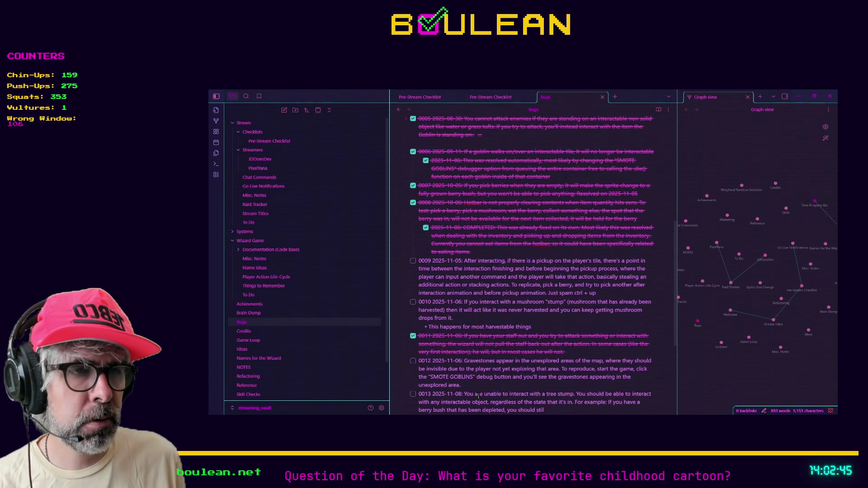
type("able to interac")
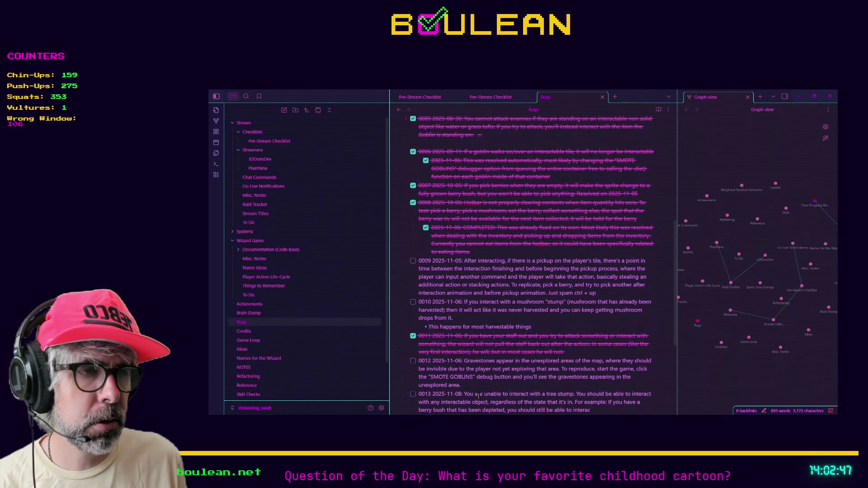
type("th it.")
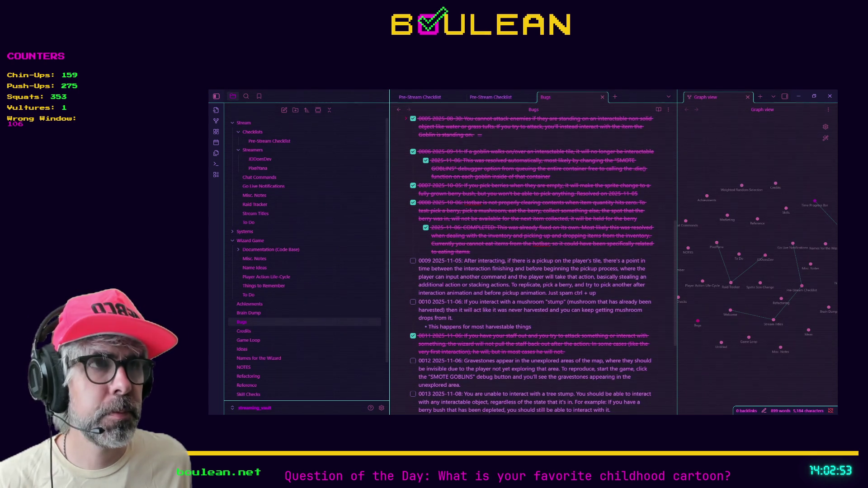
key("alt+Tab")
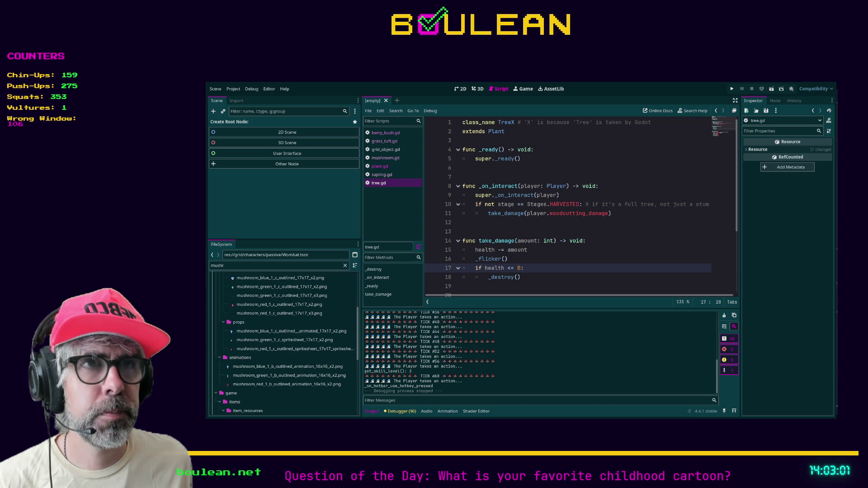
key("Down")
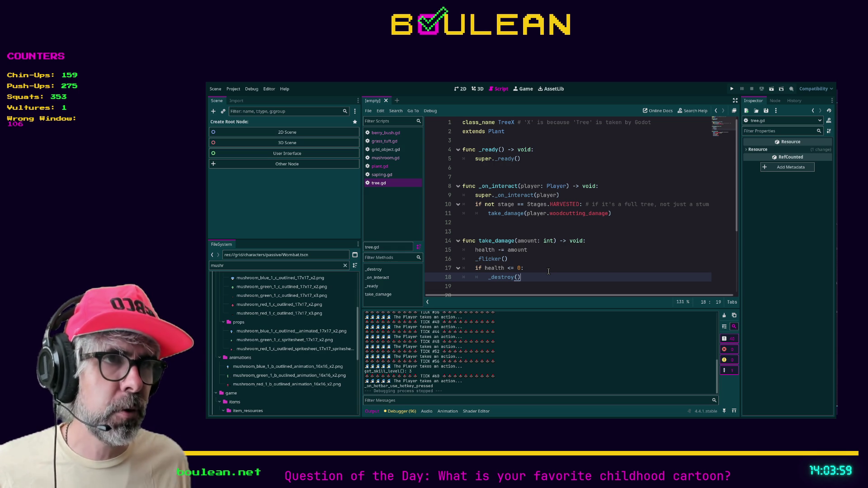
scroll(530, 262, "down", 2)
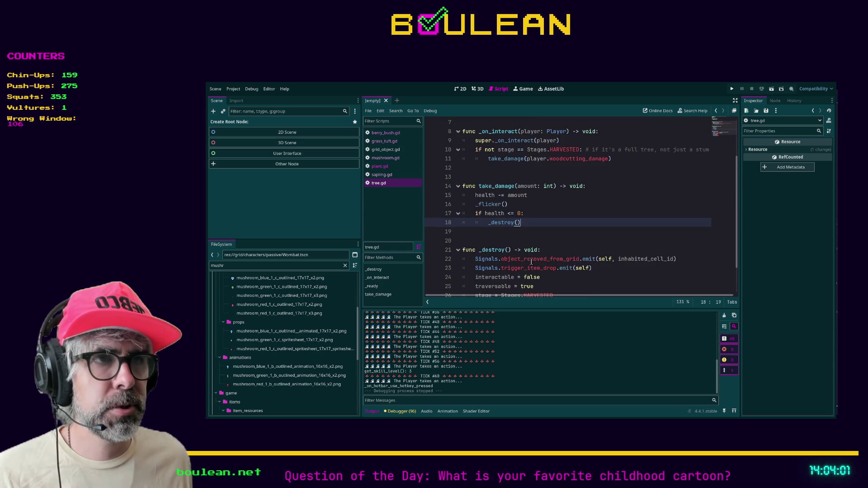
left_click(499, 235)
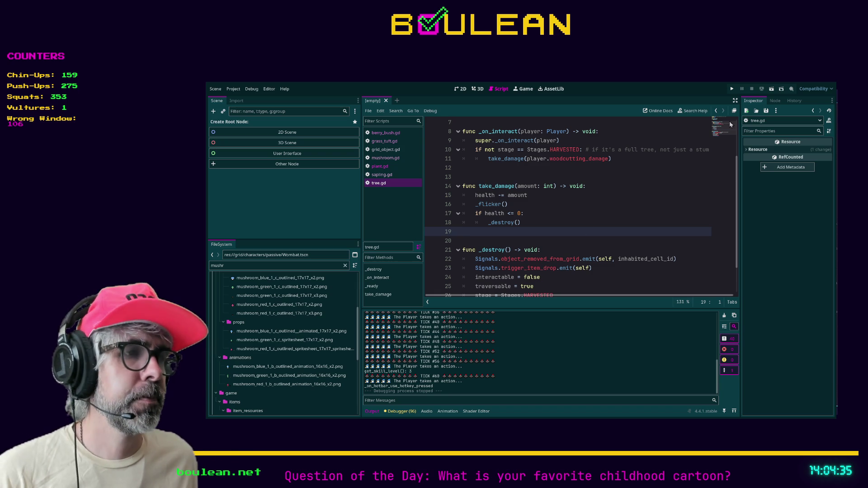
left_click(544, 237)
scroll(554, 215, "down", 1)
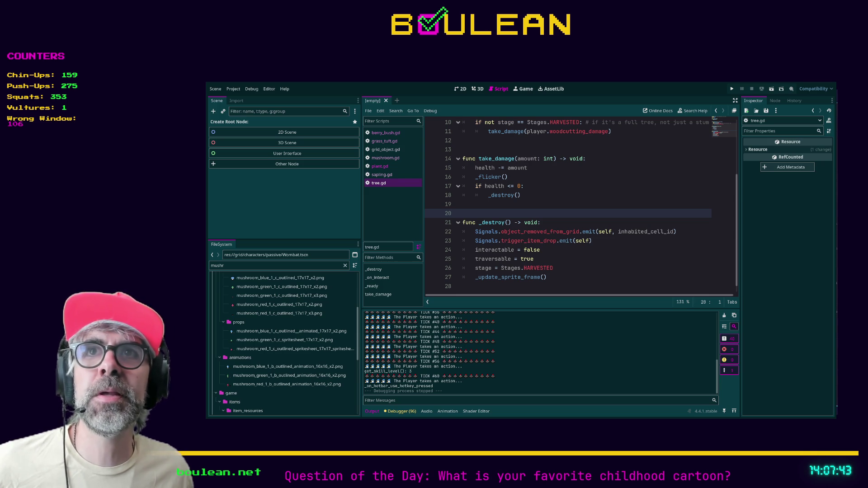
Step: Leave the Godot script at line 27 and minimize Obsidian to reveal the Steam page
left_click(535, 204)
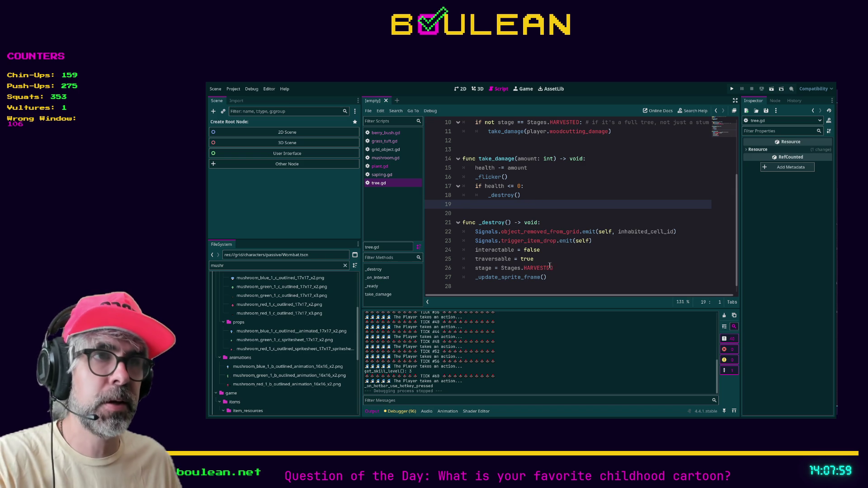
left_click(560, 277)
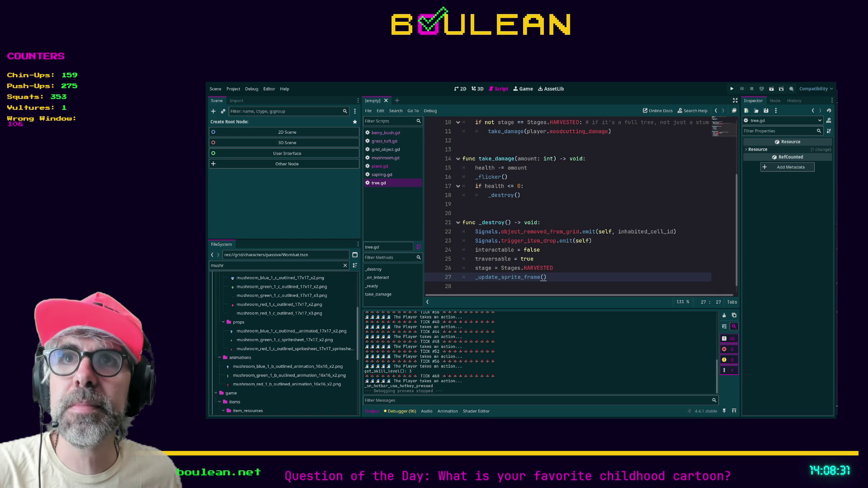
key("alt+Tab")
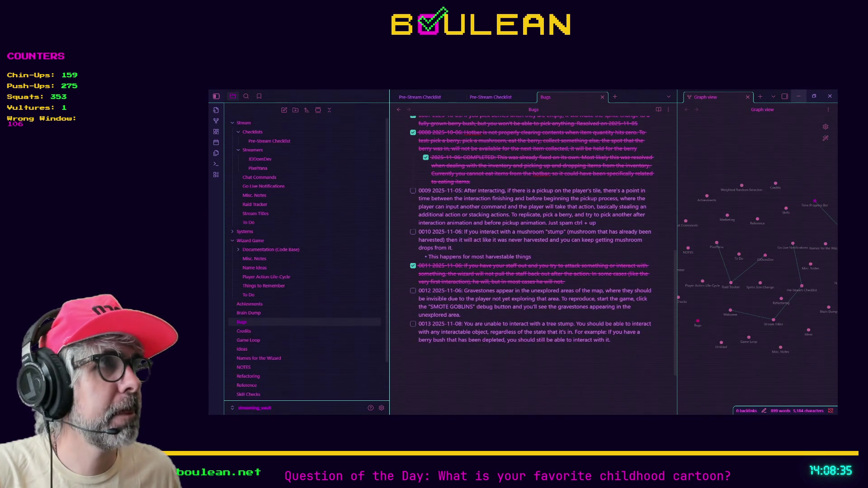
left_click(799, 96)
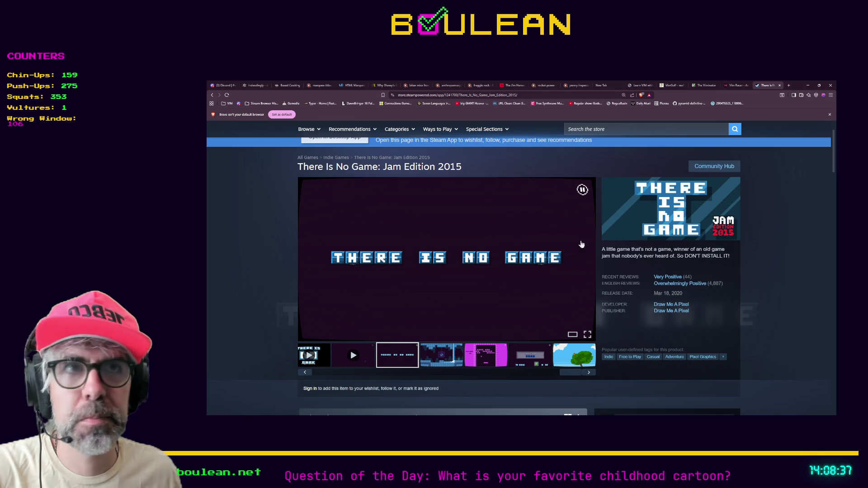
Step: Open a new Brave tab and load the pasted twitch.tv clip URL
key("ctrl+t")
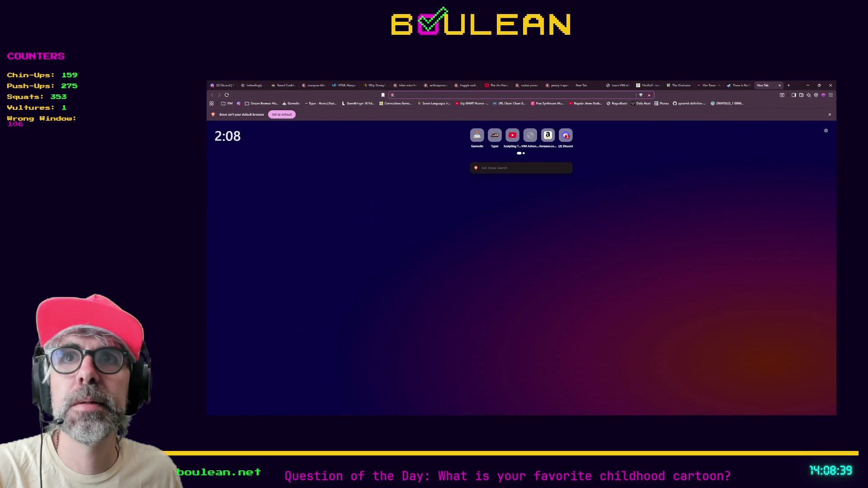
key("alt+Tab")
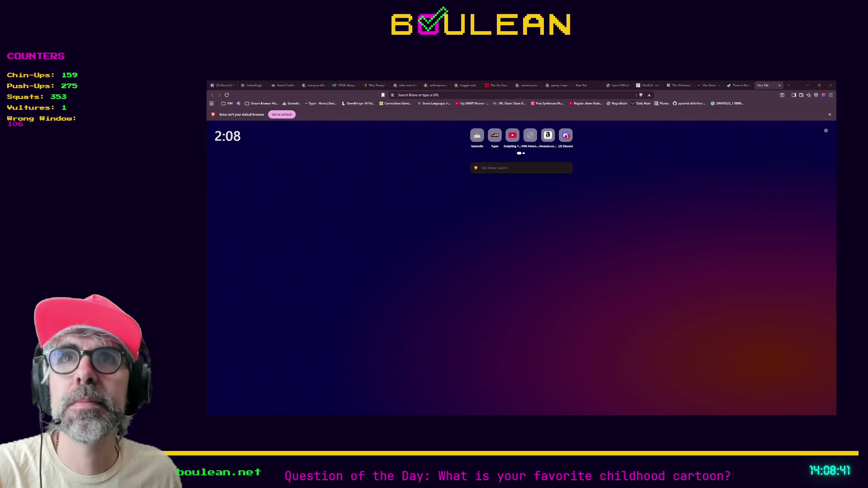
left_click(416, 96)
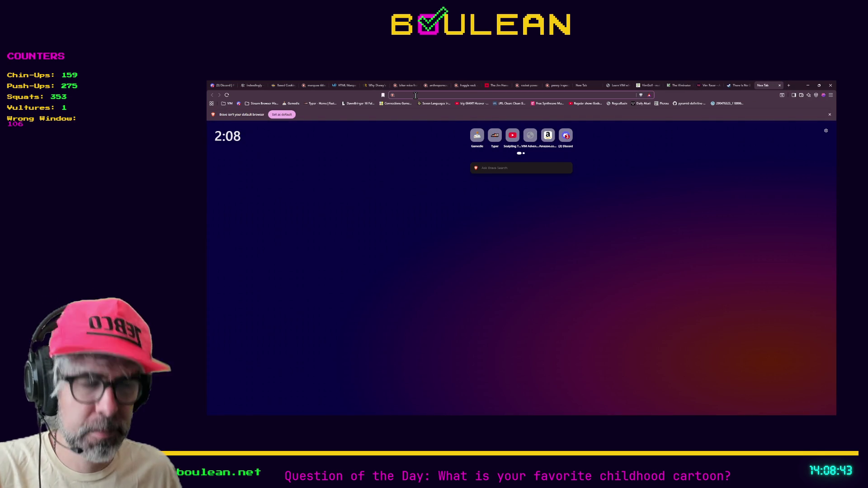
key("ctrl+v")
key("Return")
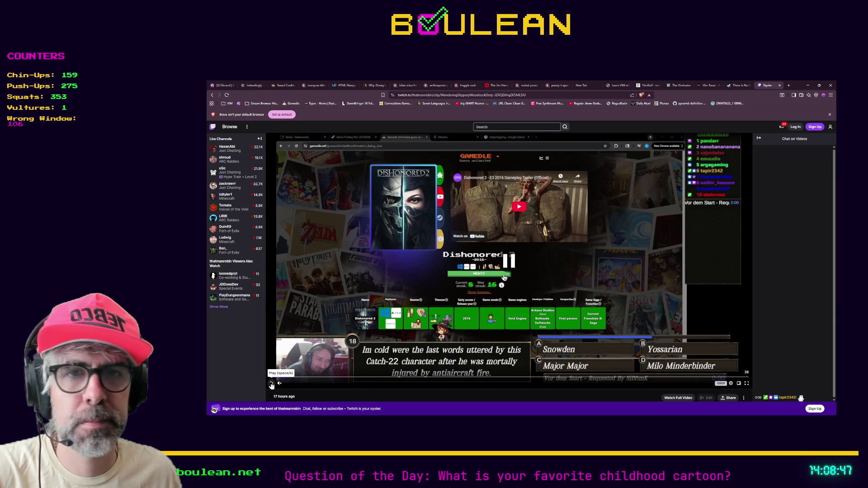
Step: Pause the Gamedle clip, then resume it and let it play to the end
left_click(504, 277)
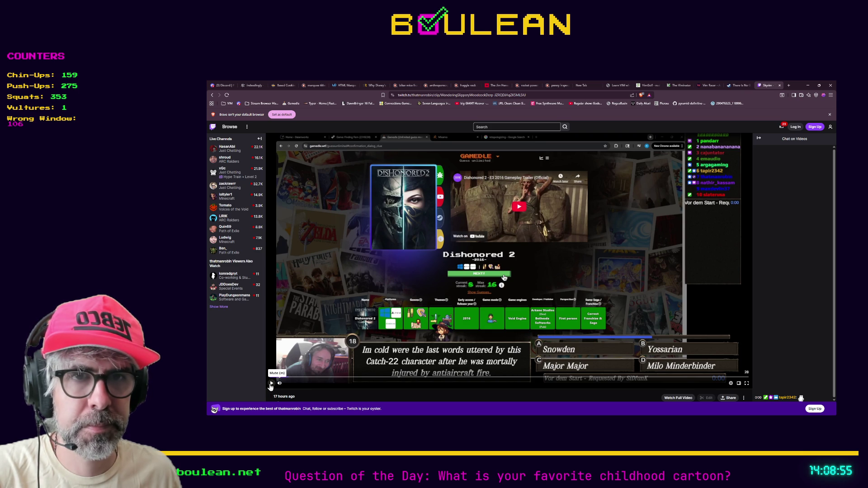
left_click(271, 385)
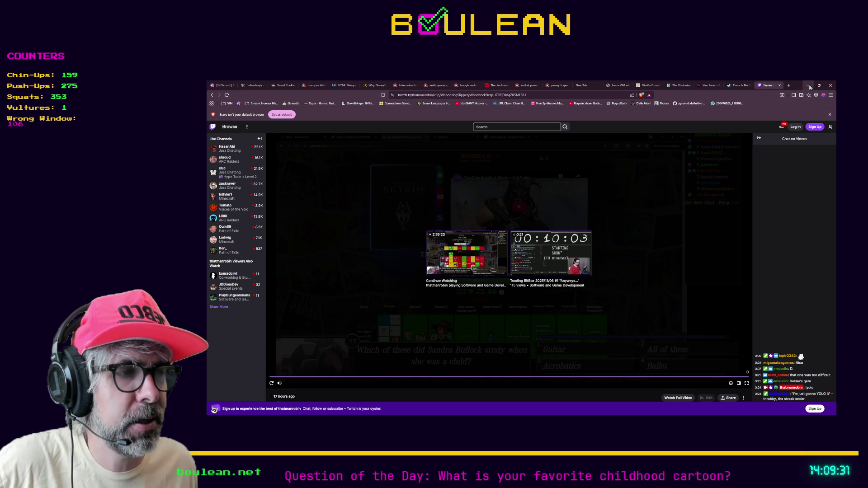
Step: Minimize the Brave window showing the finished Twitch clip
left_click(809, 84)
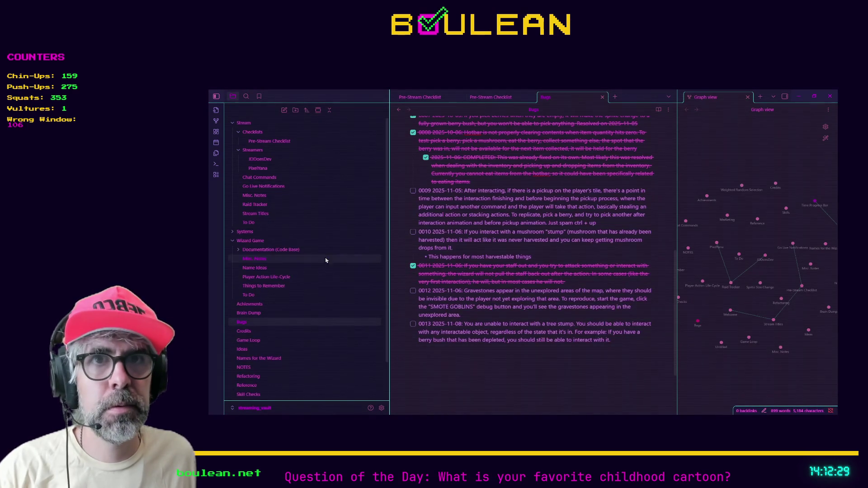
Step: Collapse the Wizard Game, Streamers and Stream folders and create a new folder named 'Question of the Day'
left_click(232, 242)
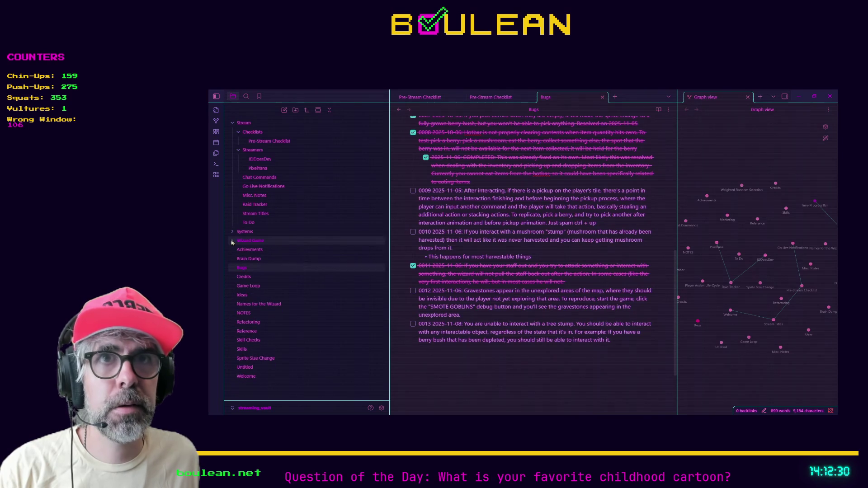
left_click(237, 150)
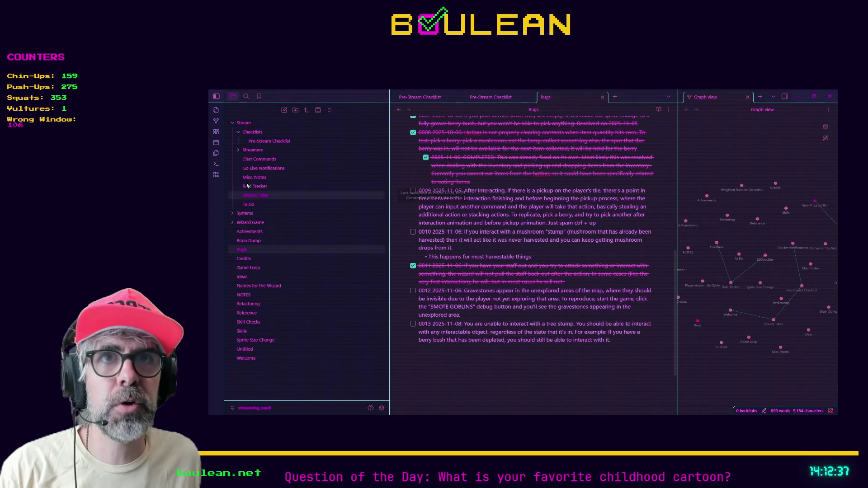
left_click(245, 126)
left_click(295, 110)
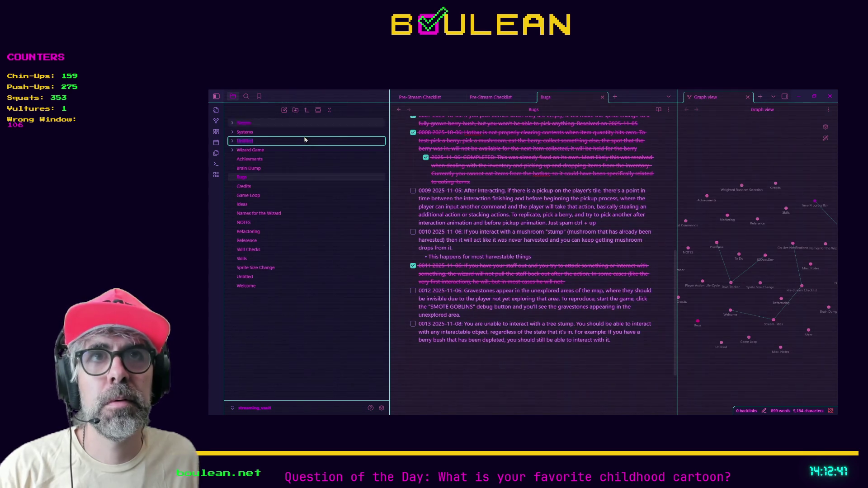
type("Question of the Day")
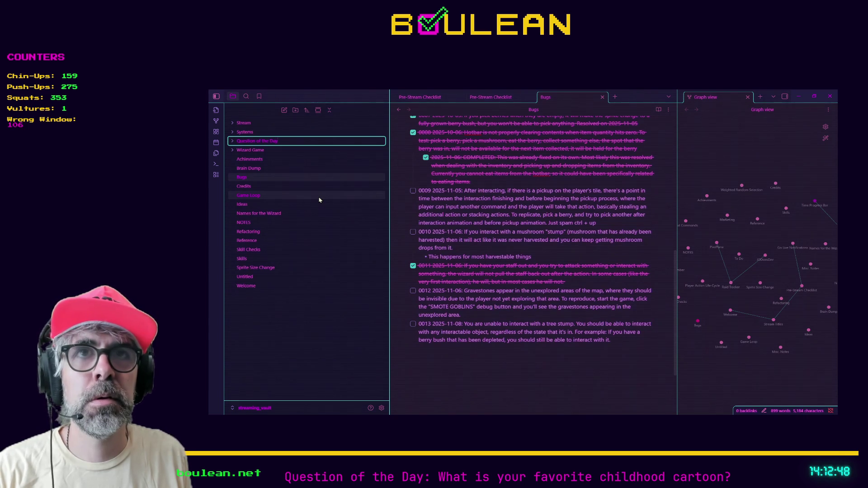
key("Return")
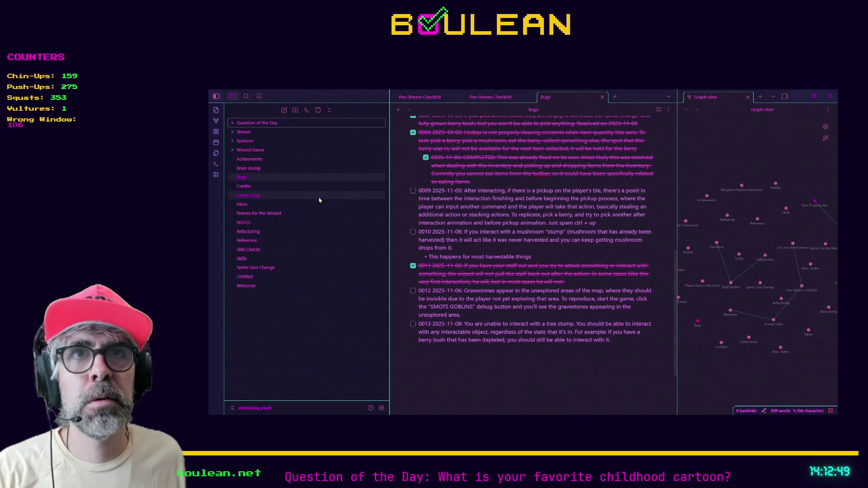
Step: Move the Question of the Day folder into the Stream folder and expand Stream
right_click(288, 125)
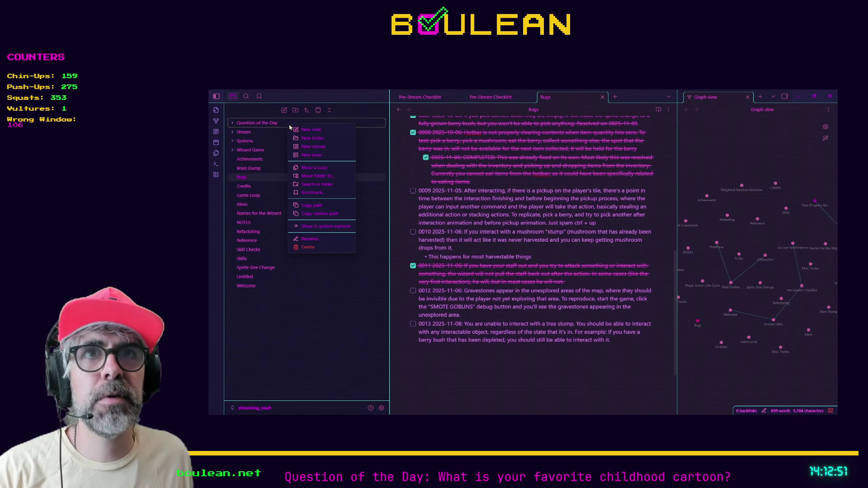
left_click_drag(285, 124, 263, 133)
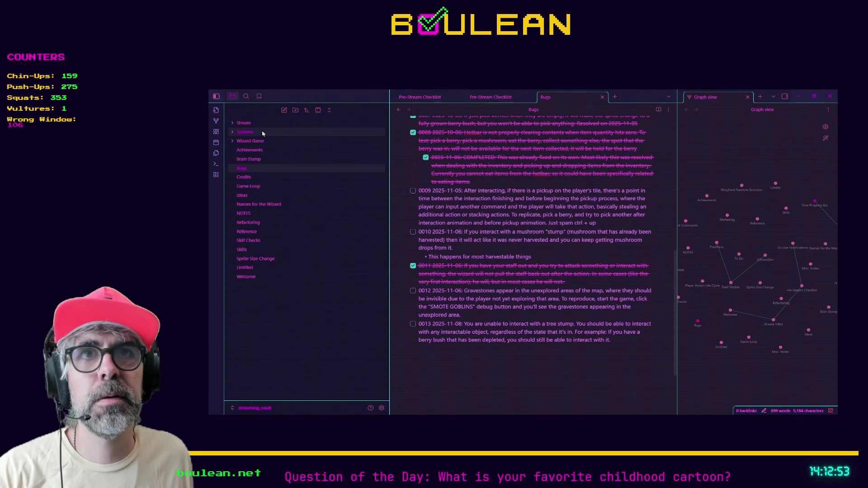
left_click(242, 123)
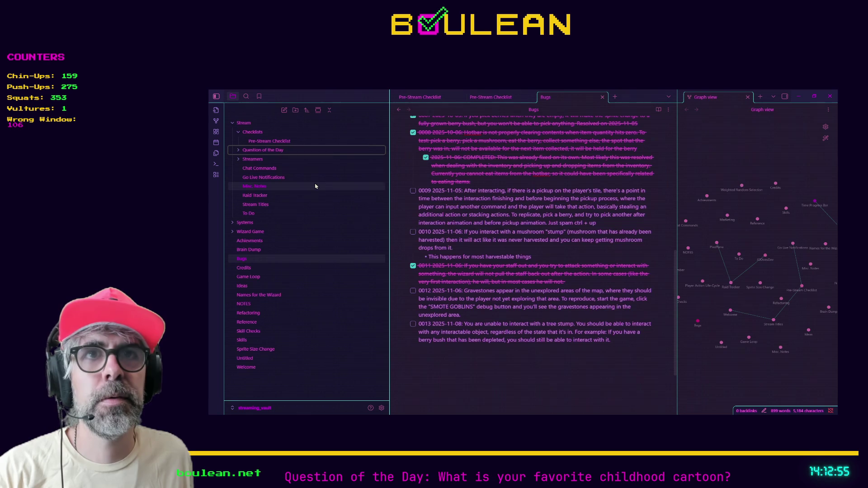
Step: Create a new note titled 'Favorite Childhood Cartoon' inside Question of the Day
right_click(278, 151)
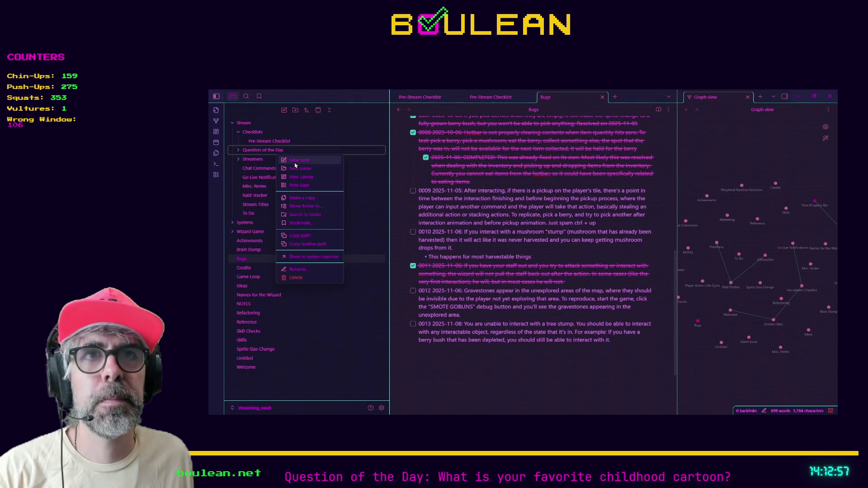
left_click(292, 158)
type("Favorite Chil")
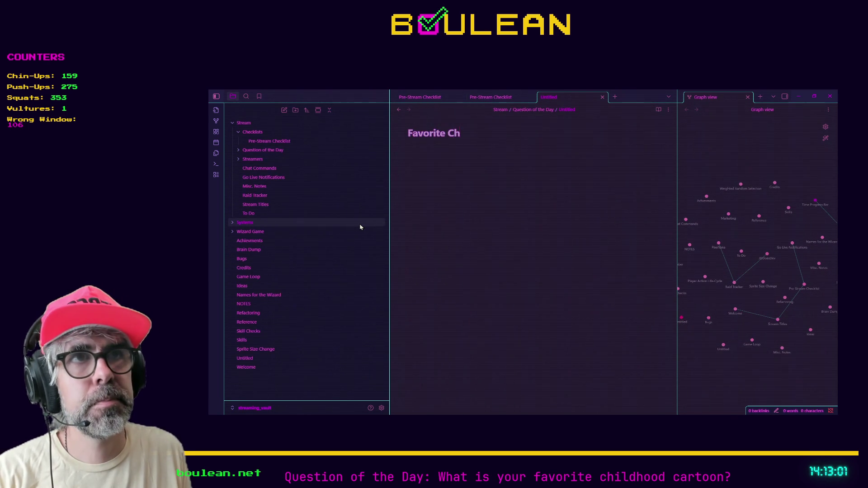
type("dhoo")
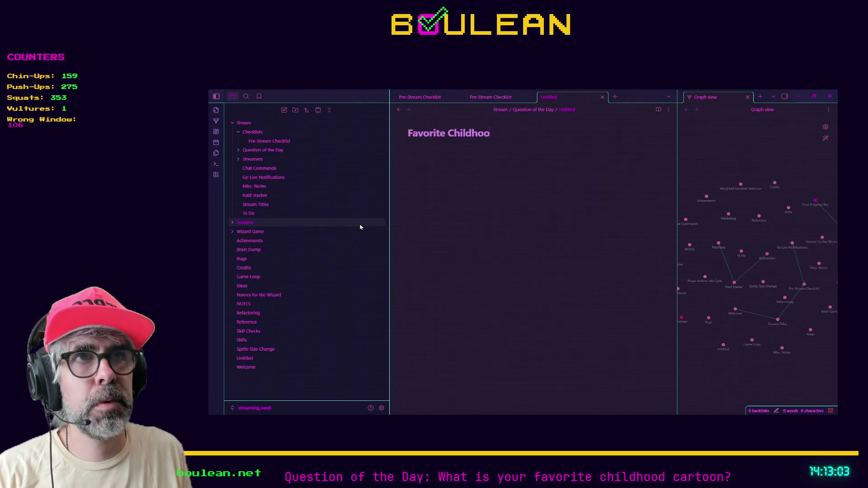
type("d ")
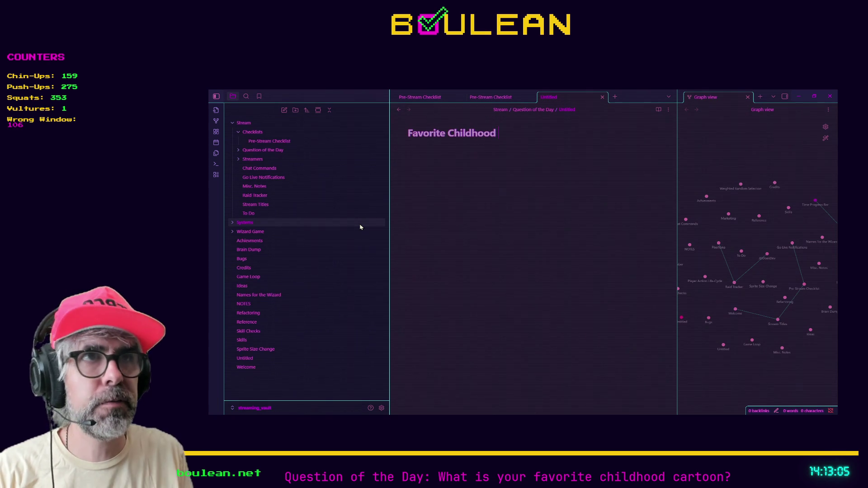
type("Cartoon")
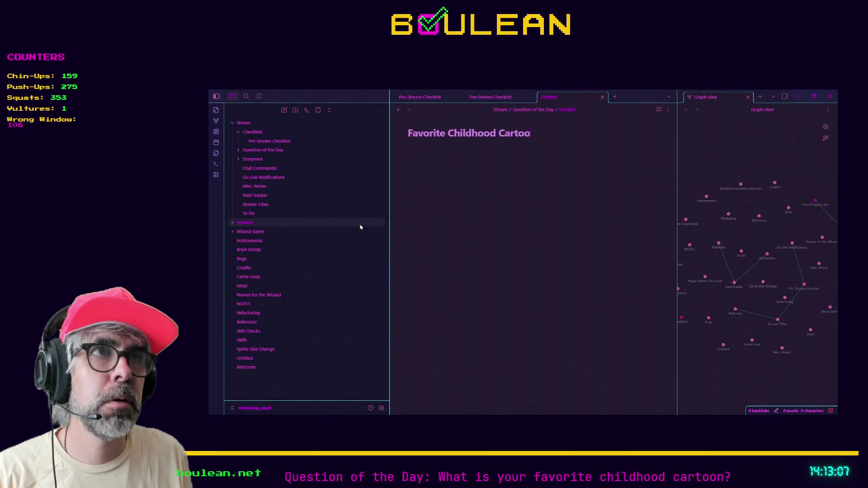
key("Return")
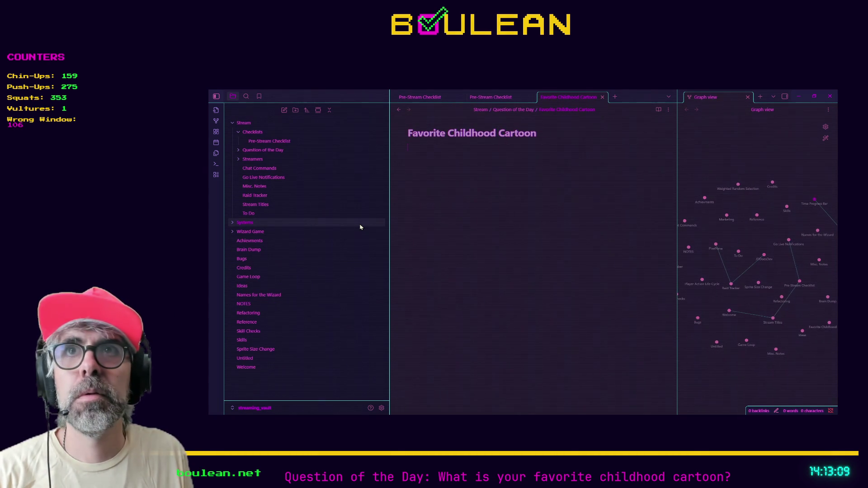
Step: List two viewers' answers as bullets, Scooby Doo or Freakazoid and Fraggle Rock, then minimize Obsidian
type("- thatmanrobin:")
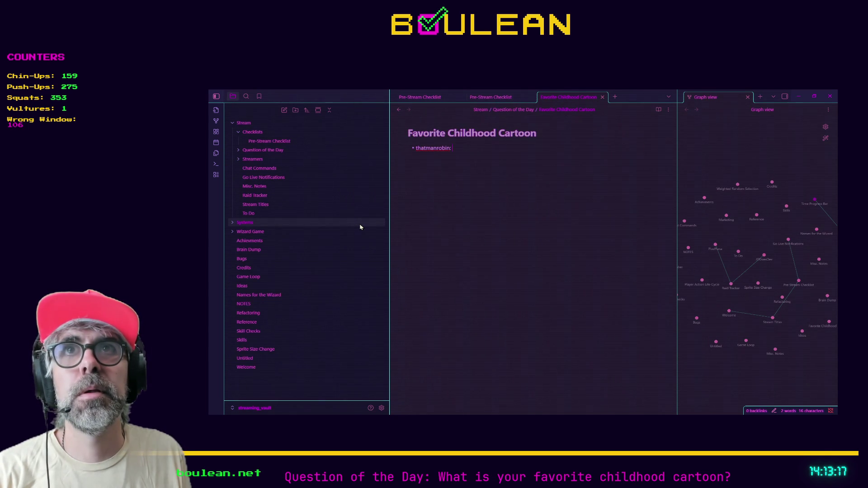
type("oby Doo")
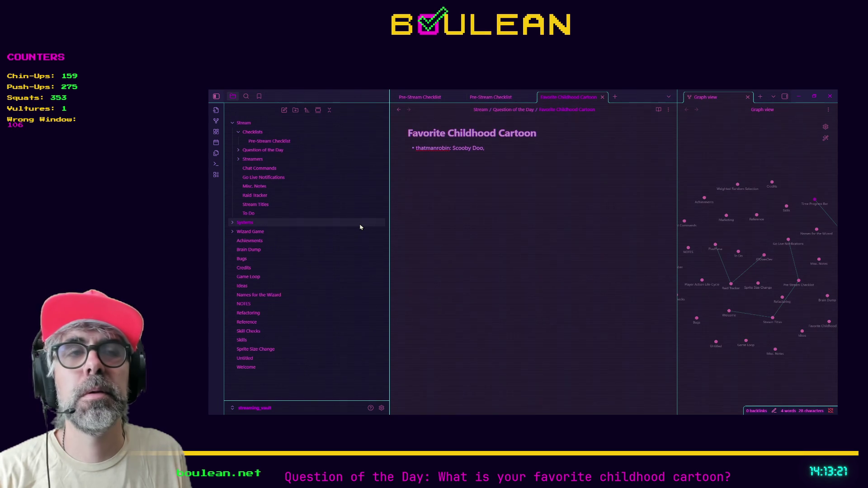
type(" or Freak")
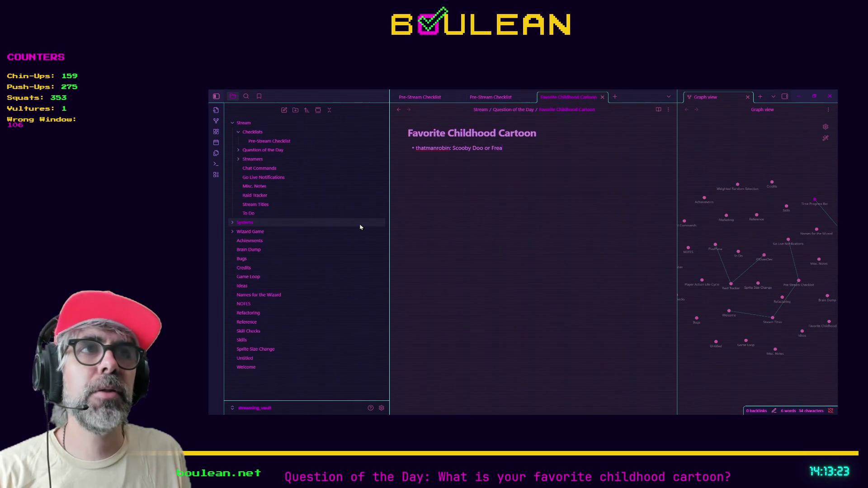
type("azoid")
key("Return")
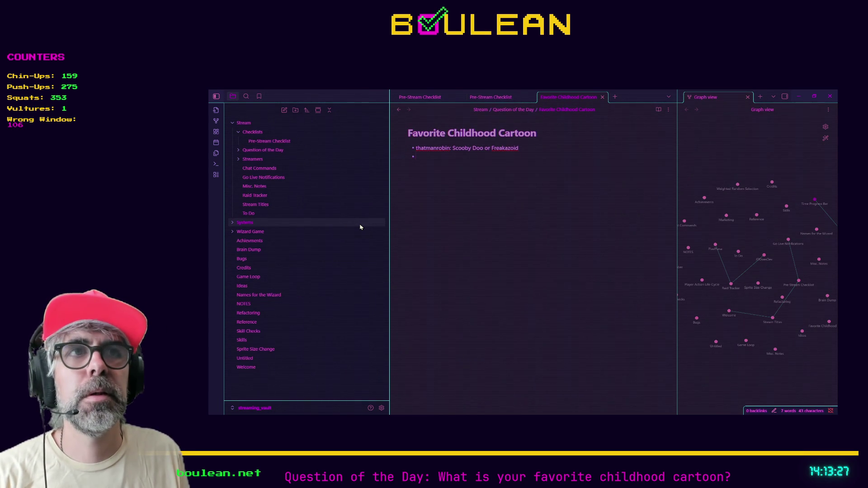
type("@aim")
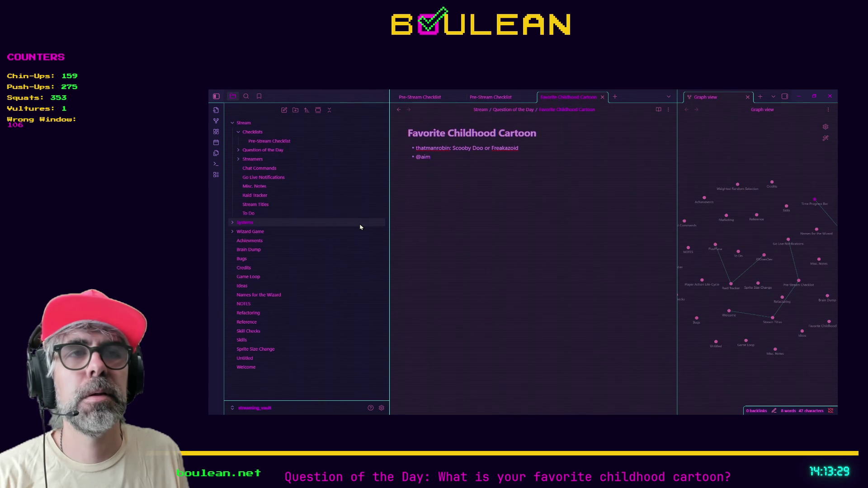
type("mood:")
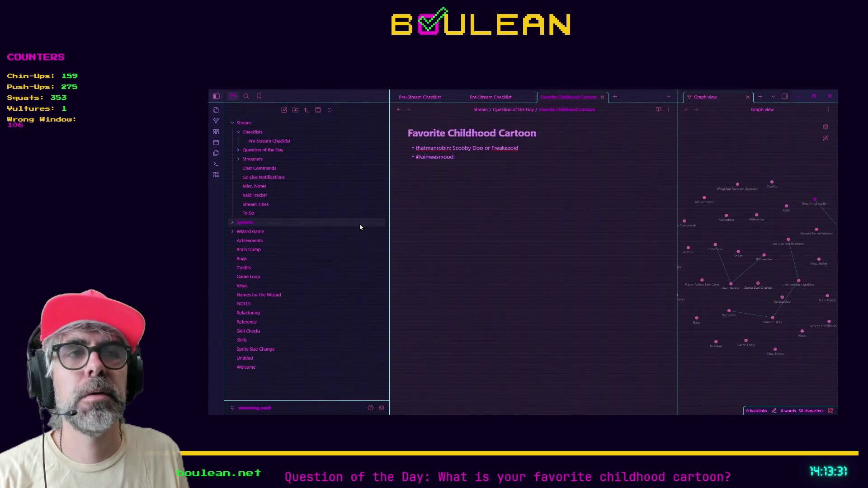
type("aggle Roc")
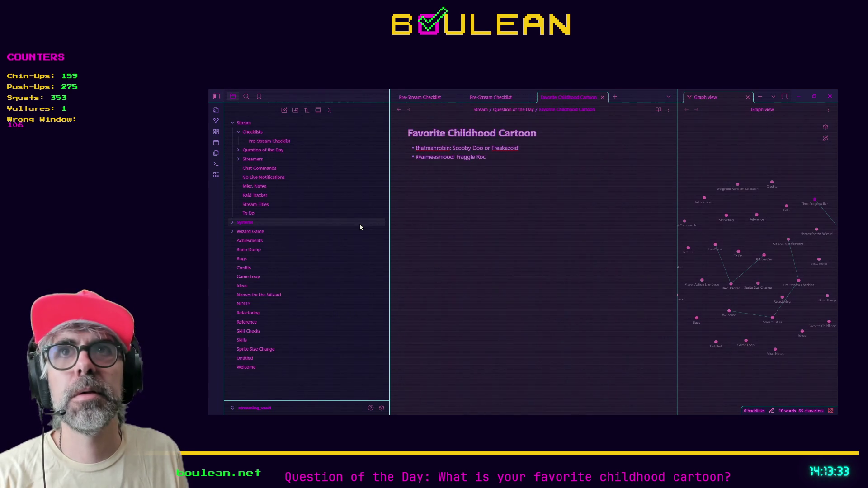
type("@")
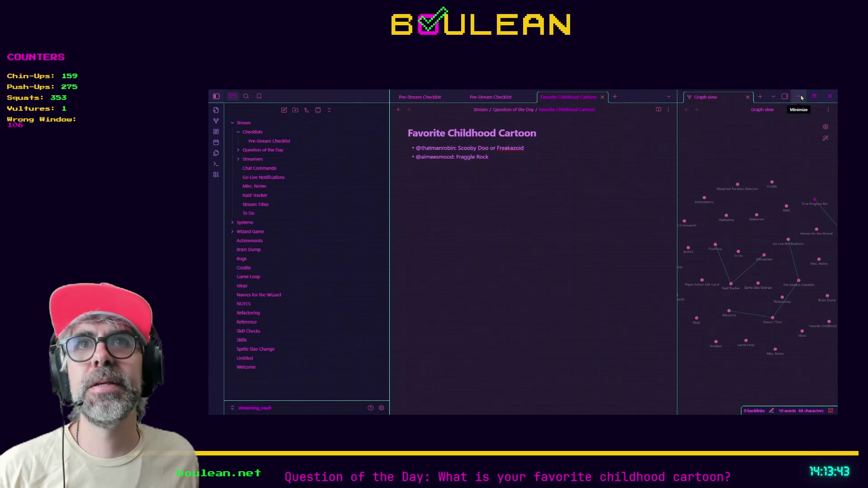
left_click(801, 98)
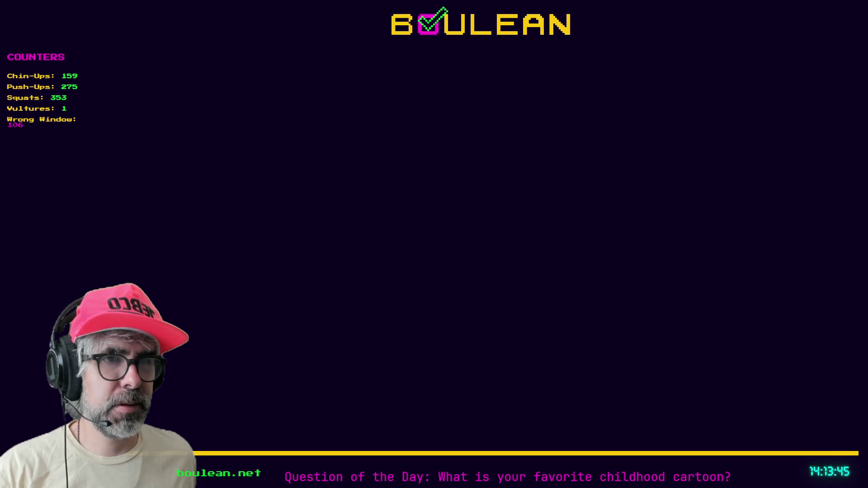
Step: Search Brave for 'freakazoid' in a new tab, view the image results, then minimize the browser
key("alt+Tab")
key("ctrl+t")
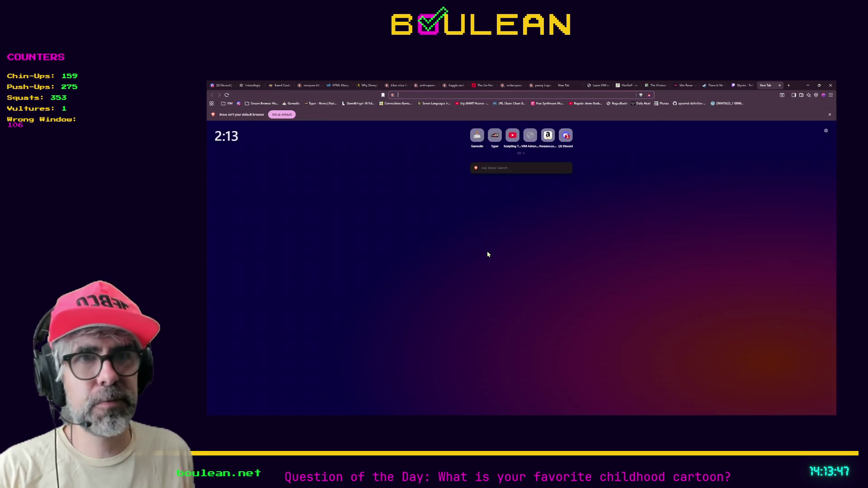
type("freak")
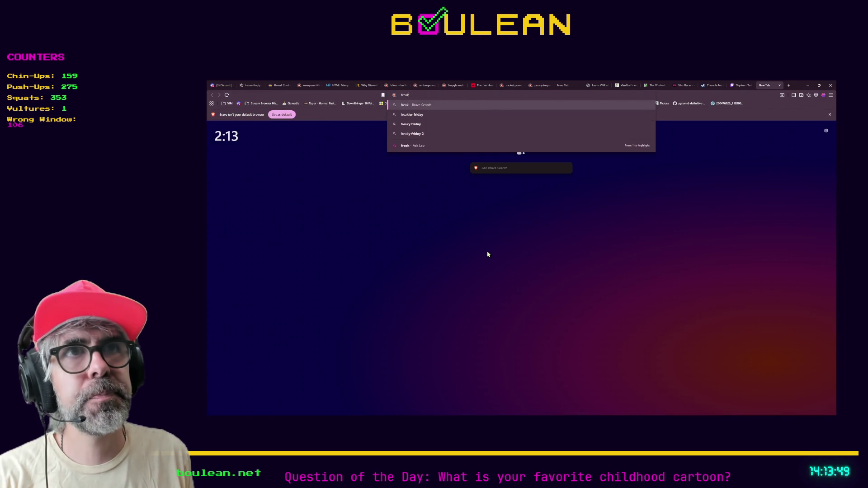
type("azoid")
key("Return")
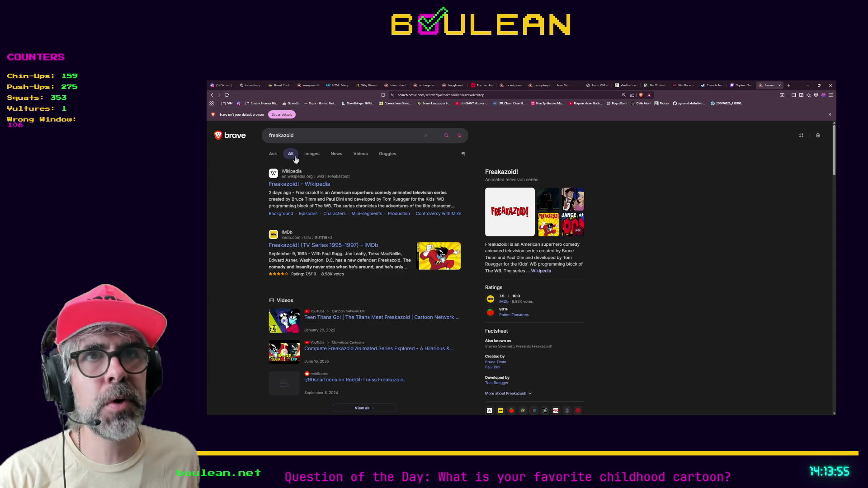
left_click(312, 154)
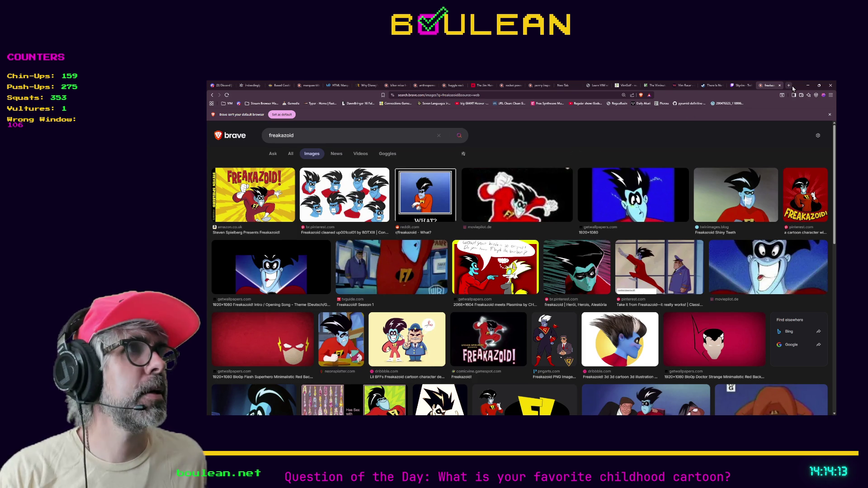
left_click(809, 89)
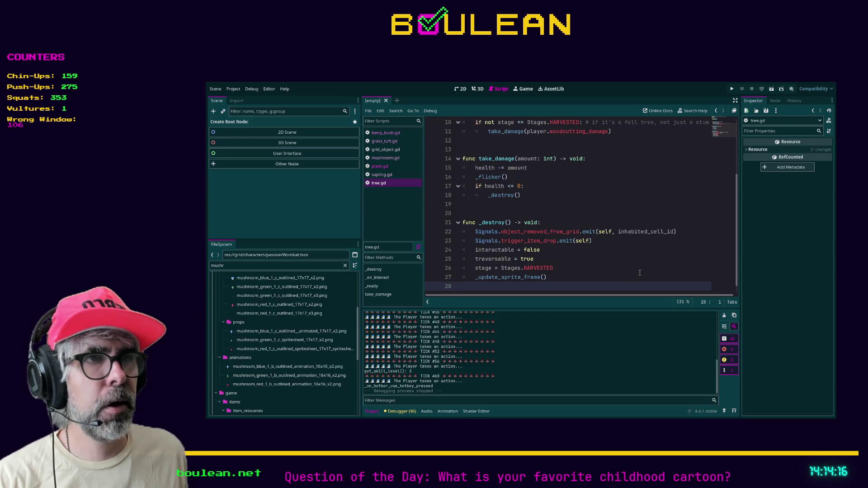
Step: Jump from tree.gd to the Plant parent class definition and return to tree.gd
left_click(627, 278)
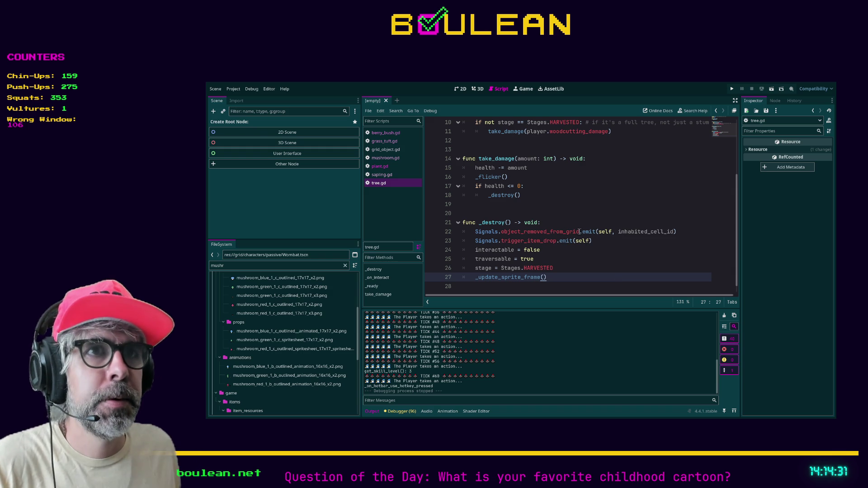
scroll(557, 225, "up", 3)
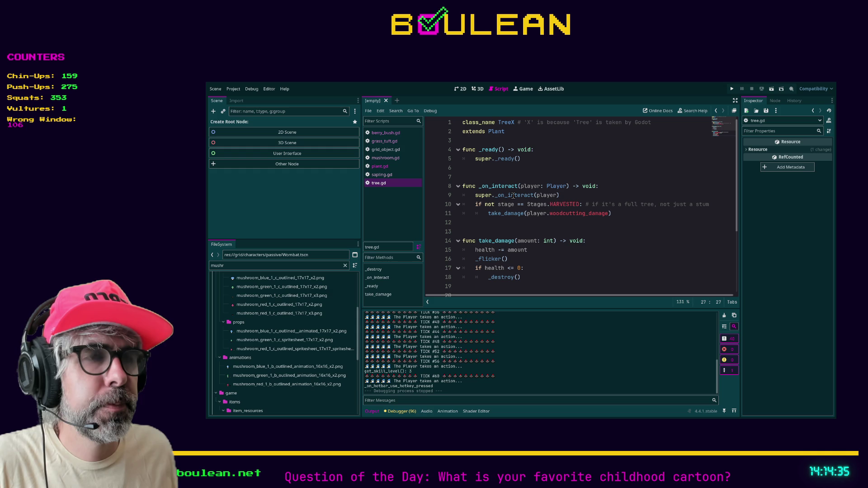
left_click(497, 131, "ctrl")
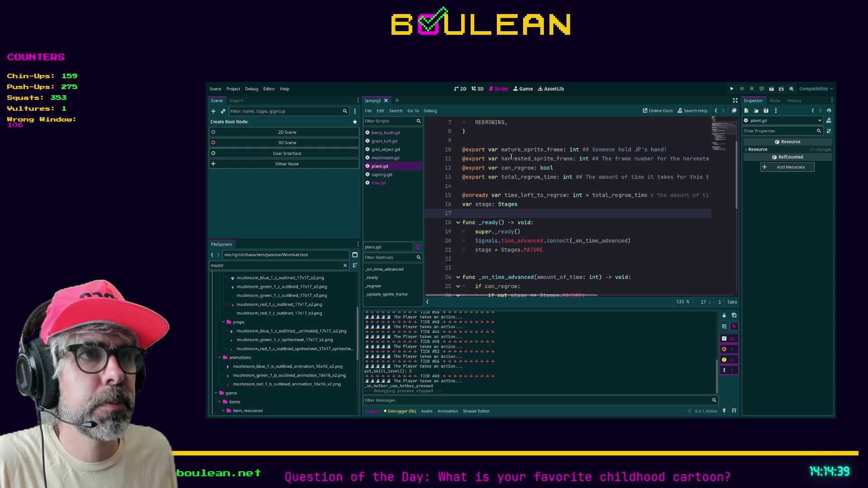
scroll(506, 148, "up", 3)
left_click(394, 184)
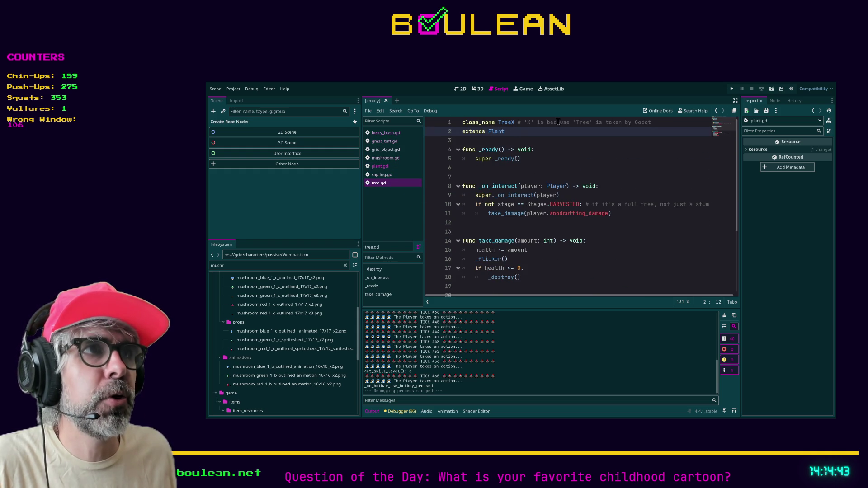
left_click_drag(652, 122, 574, 123)
left_click(573, 124)
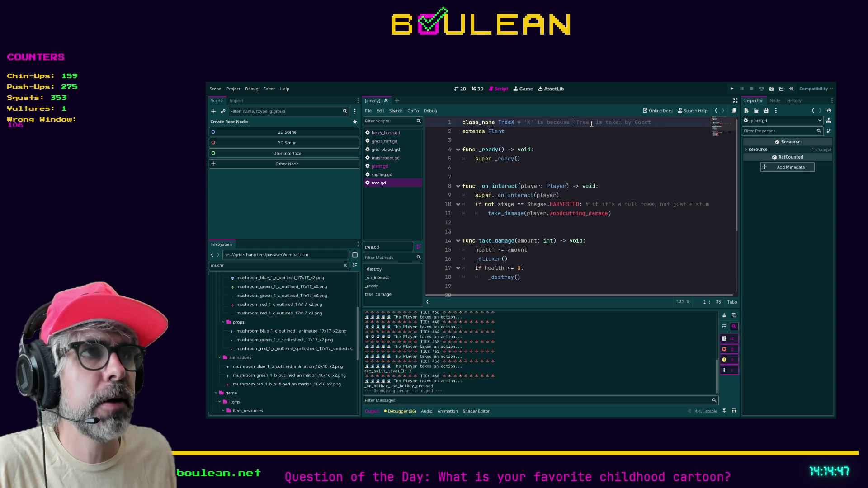
Step: Open plant.gd and scroll through its Stages enum and regrow functions
left_click(388, 167)
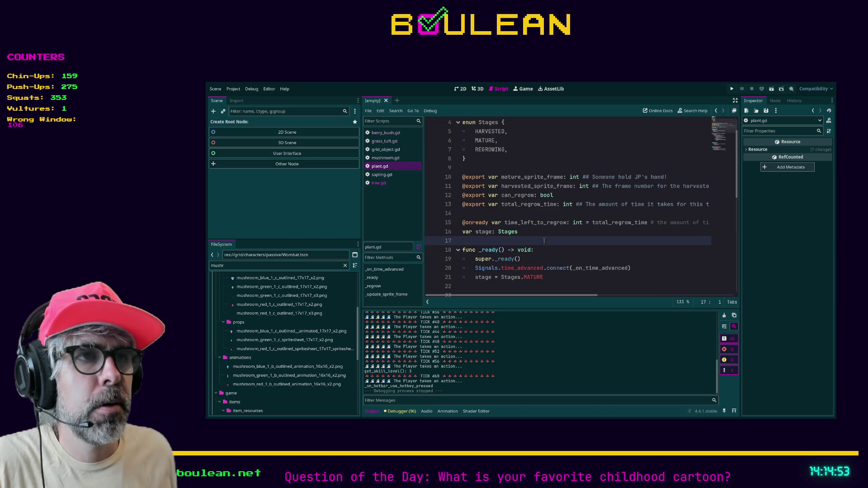
scroll(541, 250, "down", 5)
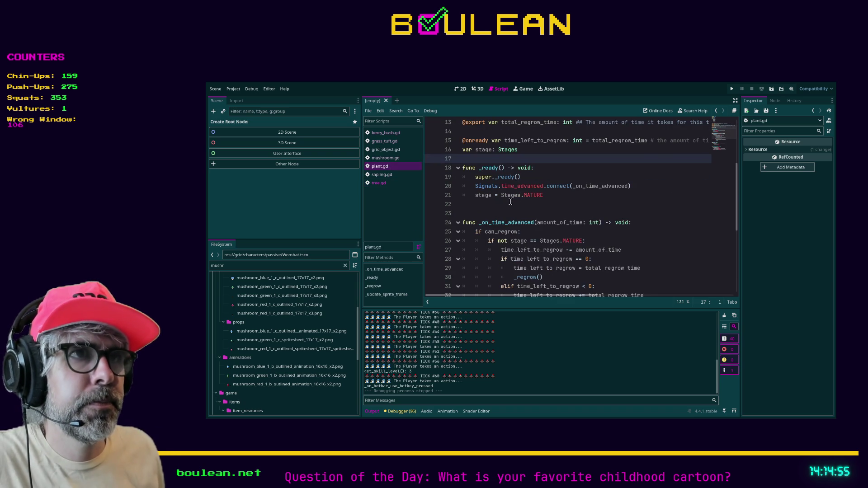
scroll(511, 203, "down", 2)
scroll(511, 200, "down", 1)
scroll(536, 202, "up", 2)
scroll(537, 204, "up", 4)
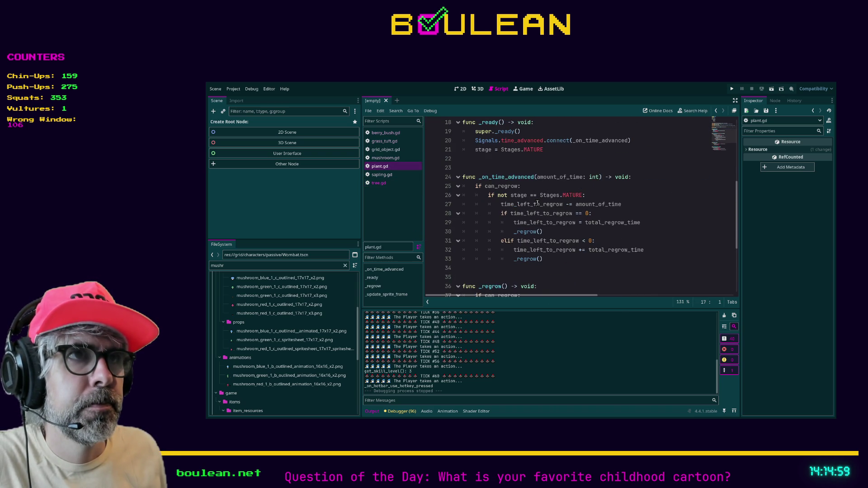
scroll(538, 203, "down", 6)
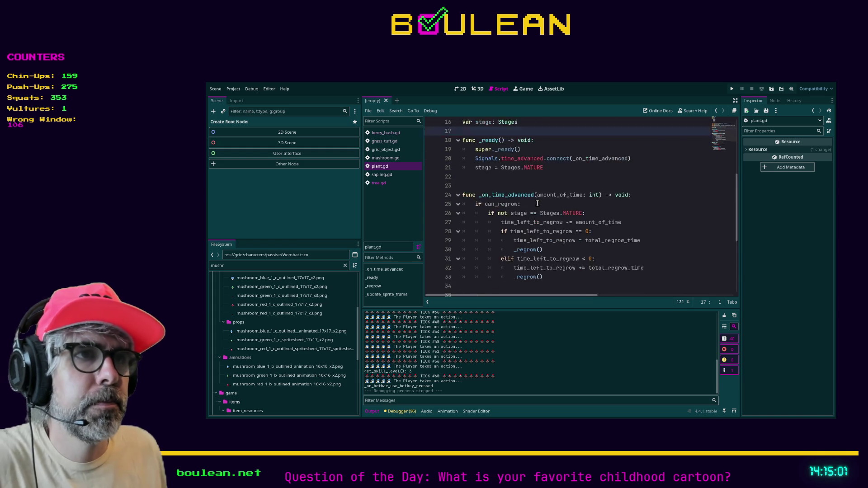
scroll(538, 204, "up", 4)
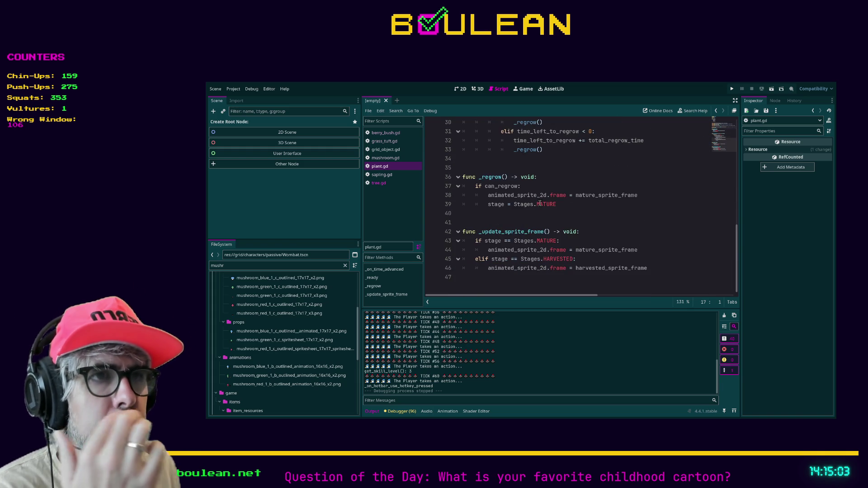
scroll(539, 204, "up", 2)
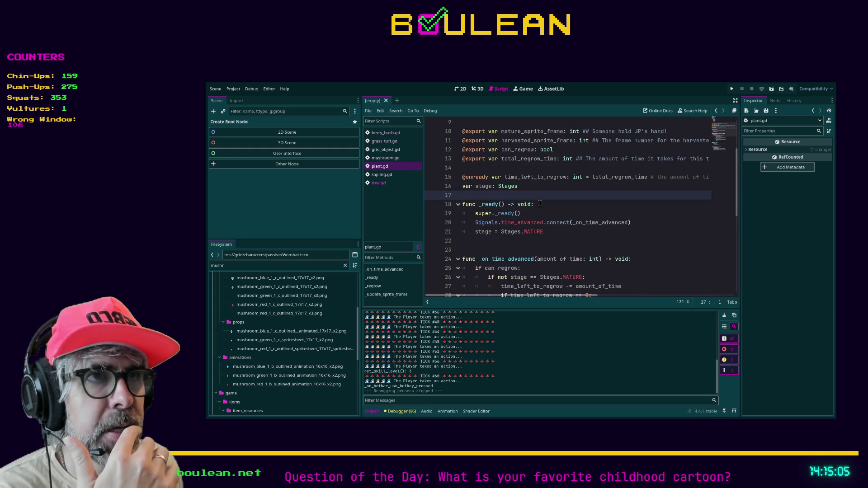
scroll(539, 204, "up", 3)
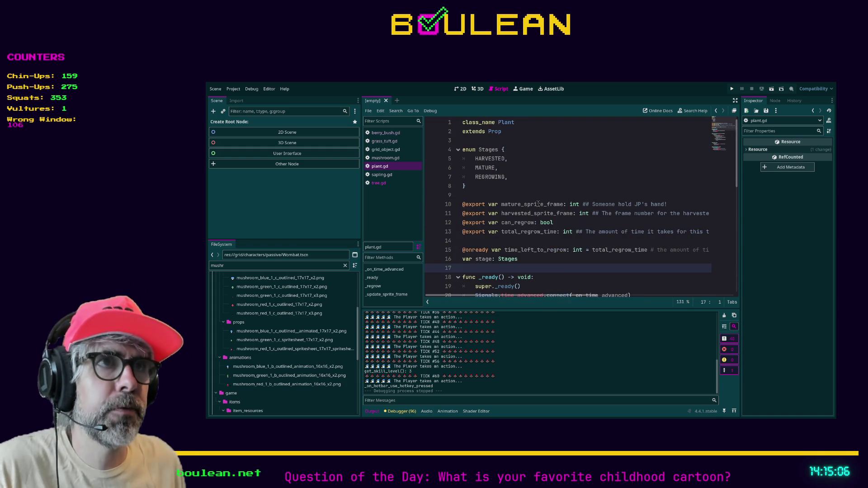
Step: Follow Prop then GridObject to grid_object.gd and select its interact and _on_interact functions
left_click(493, 131, "ctrl")
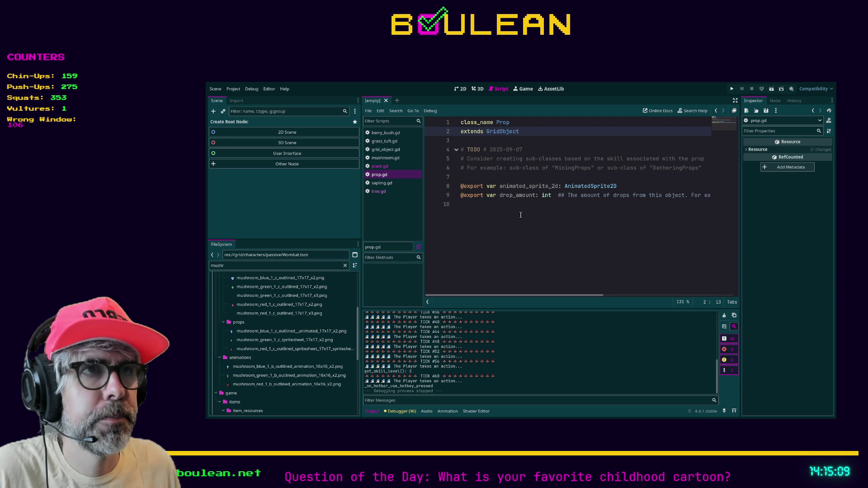
left_click(507, 131, "ctrl")
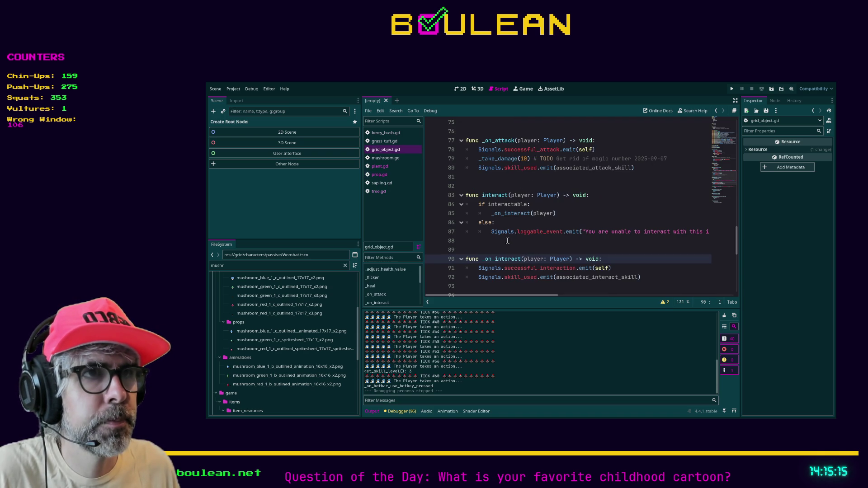
mouse_move(507, 239)
left_mouse_down()
mouse_move(479, 204)
mouse_move(462, 198)
left_mouse_up()
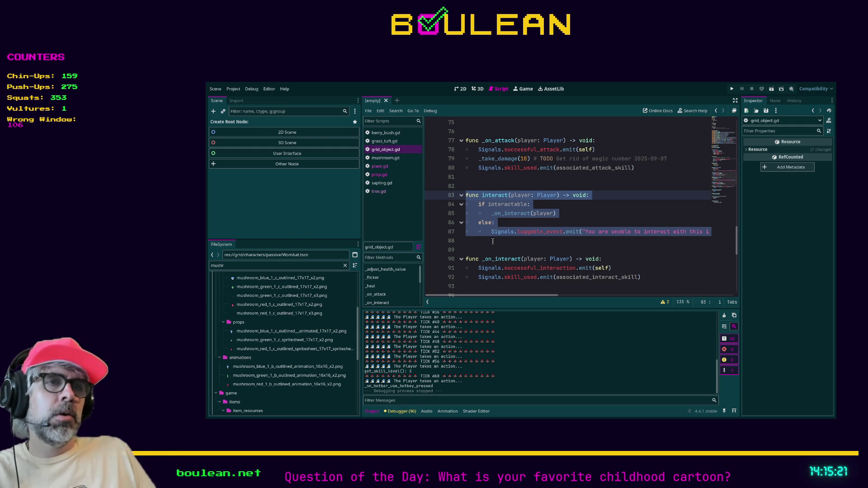
left_click(493, 241)
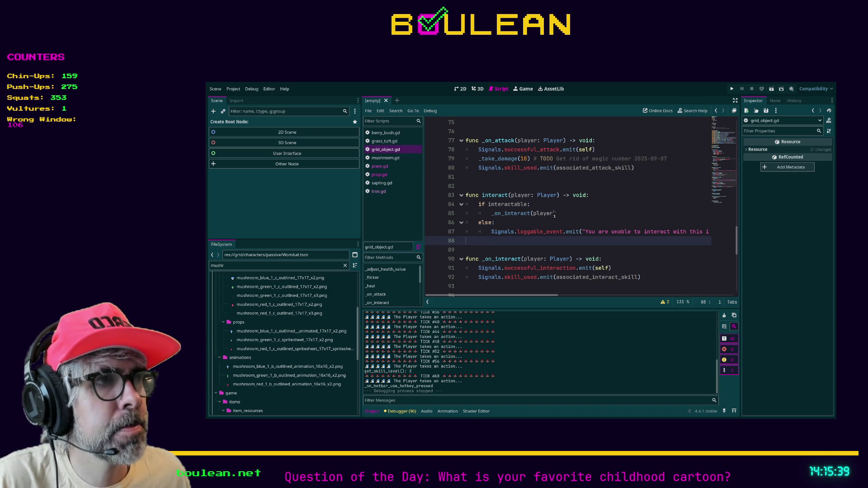
scroll(488, 209, "down", 1)
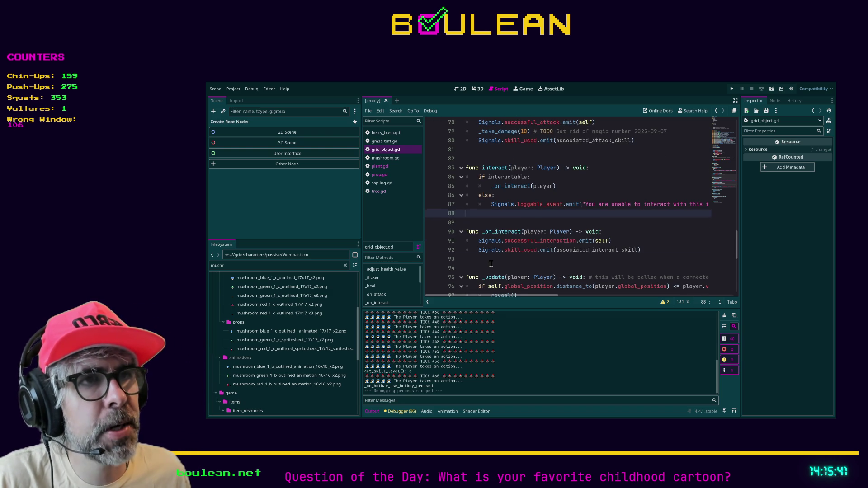
left_click_drag(646, 251, 459, 231)
key("ctrl+c")
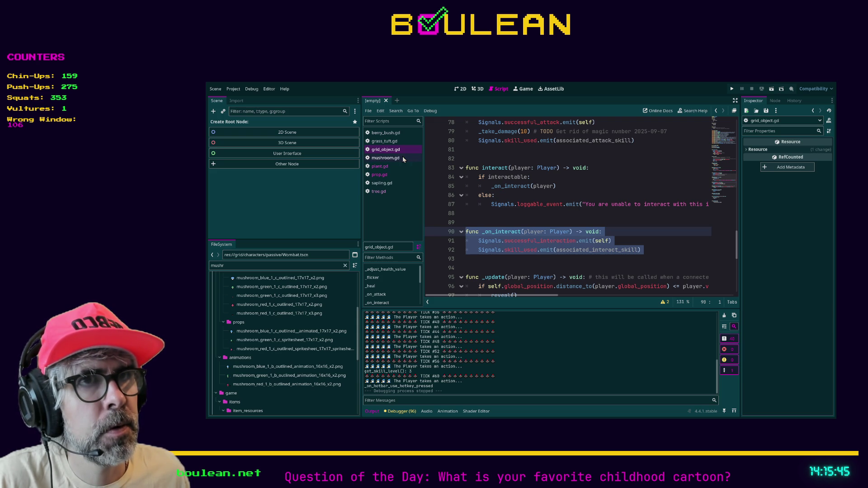
Step: Paste the copied _on_interact function into plant.gd below _ready and remove the extra blank line
left_click(380, 166)
scroll(532, 200, "down", 5)
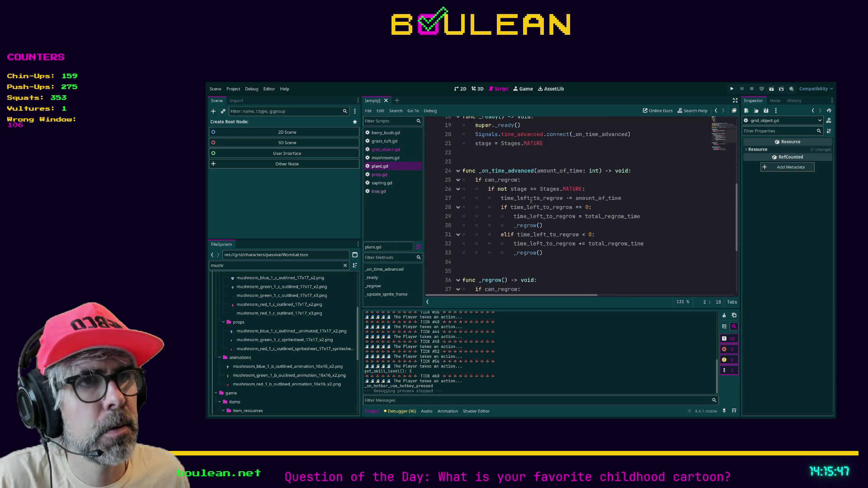
scroll(532, 200, "down", 1)
left_click(507, 238)
scroll(506, 237, "down", 2)
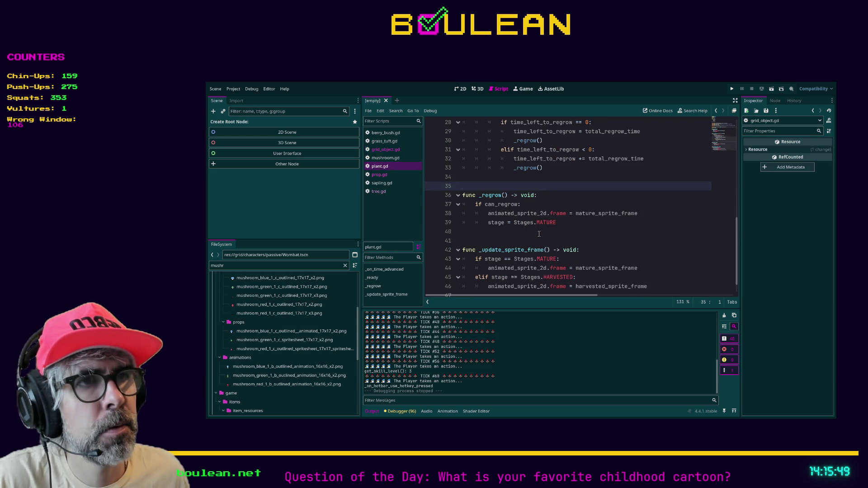
key("Page_Up")
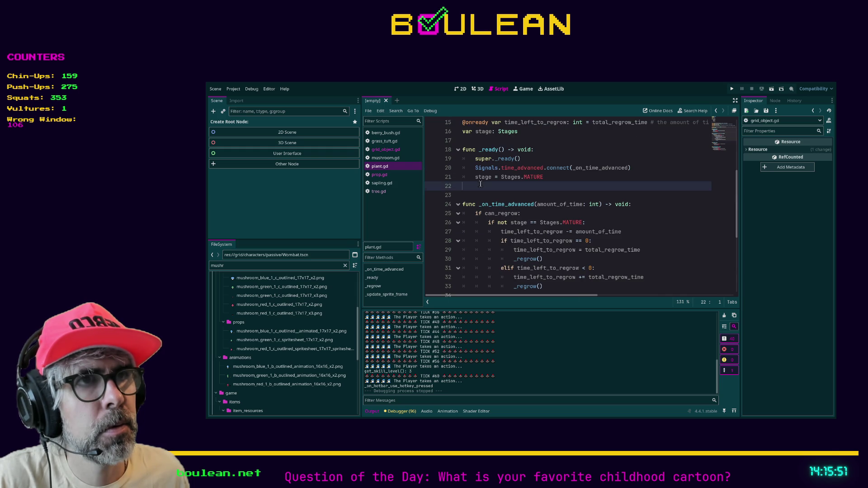
key("Return")
key("Return")
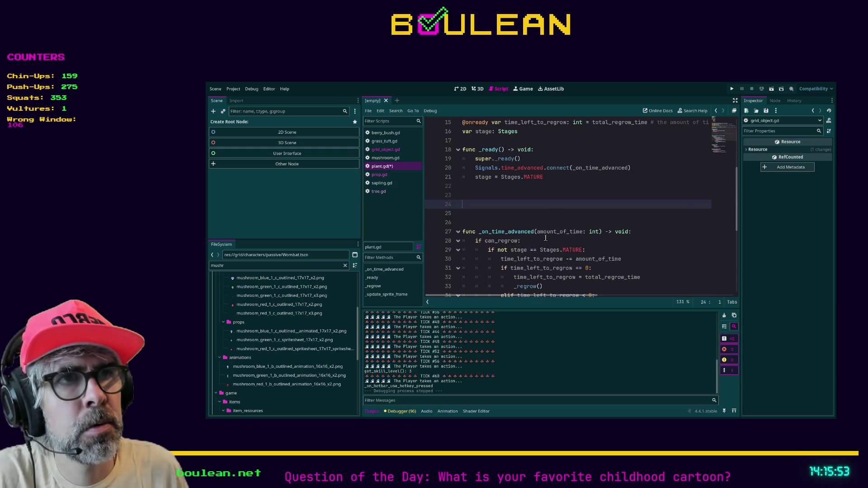
key("ctrl+v")
left_click(518, 253)
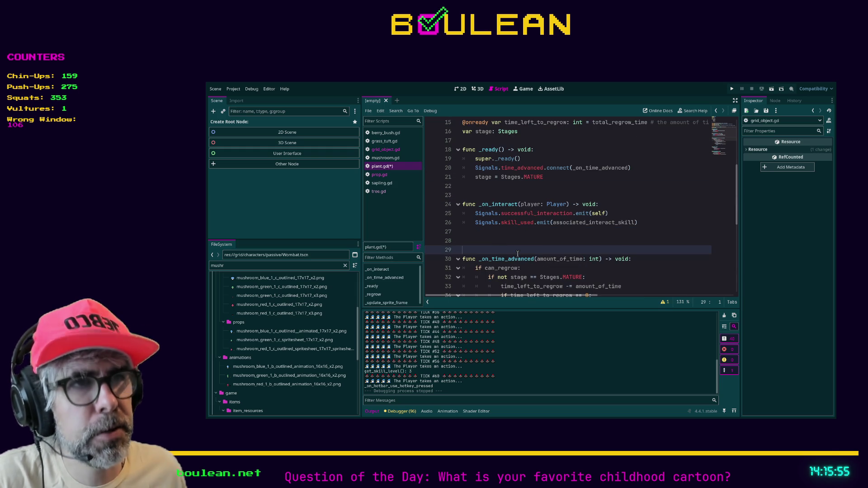
key("BackSpace")
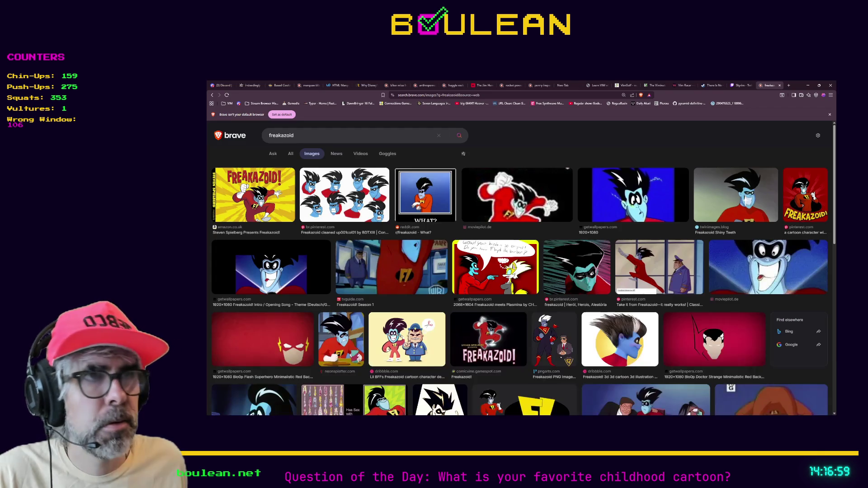
Step: Search 'duck tales pc game' in a new tab and open the first DuckTales gameplay video
key("ctrl+t")
type("duck tales pc game")
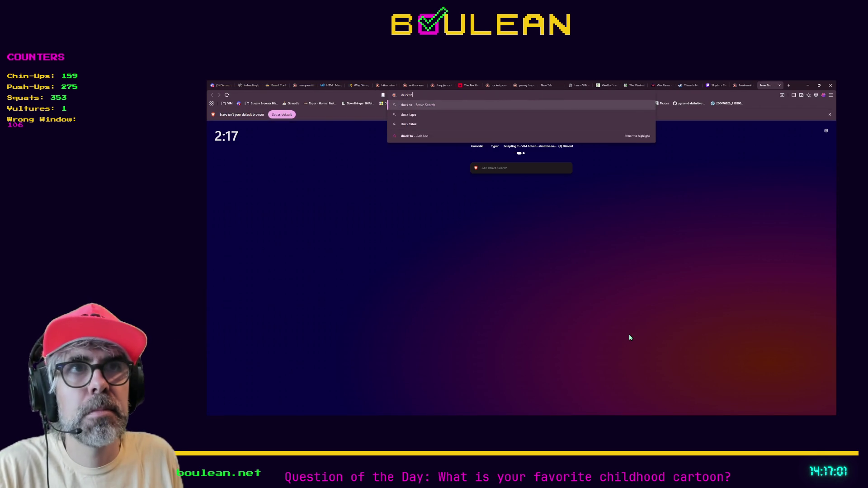
key("Return")
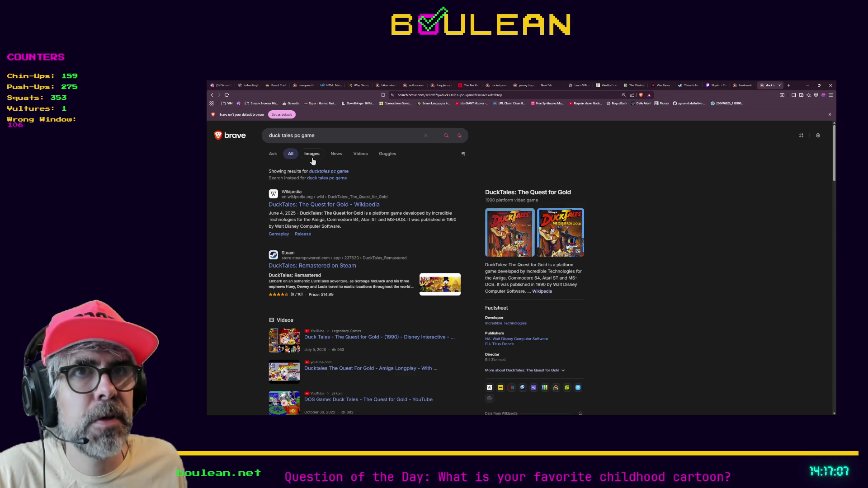
left_click(366, 335)
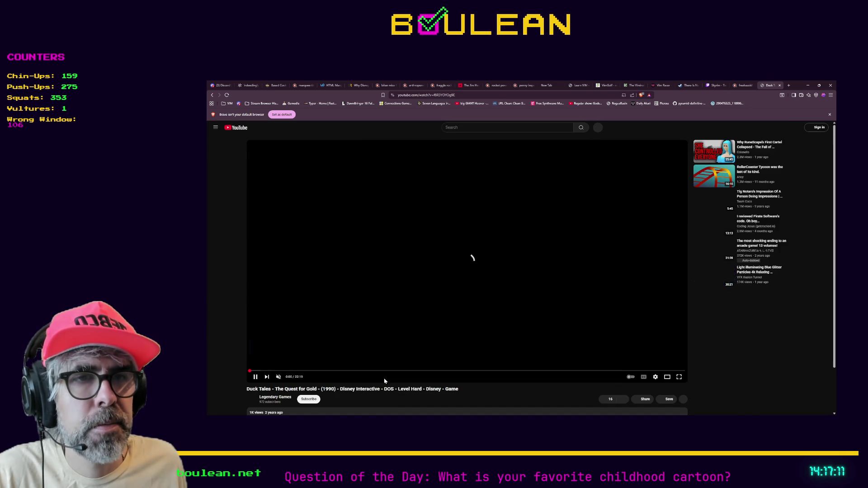
Step: Skip between the cave, biplane and later scenes of the DuckTales: The Quest for Gold video, then pause it
left_click_drag(362, 372, 363, 373)
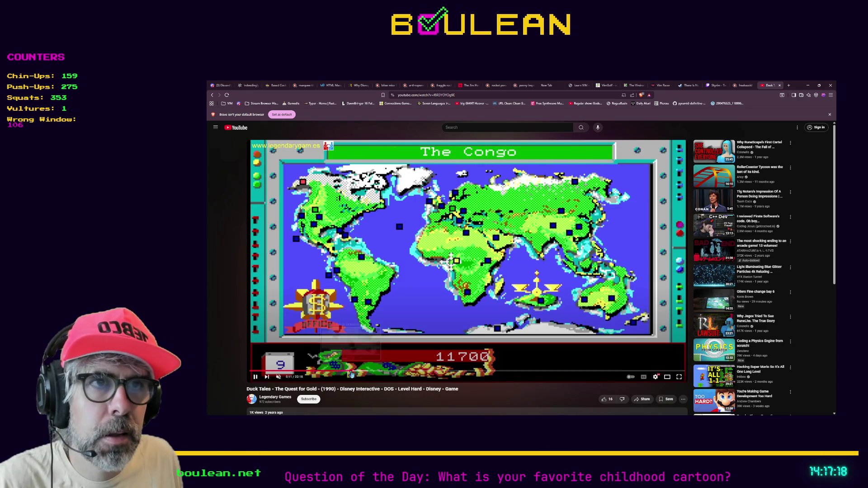
left_click(352, 374)
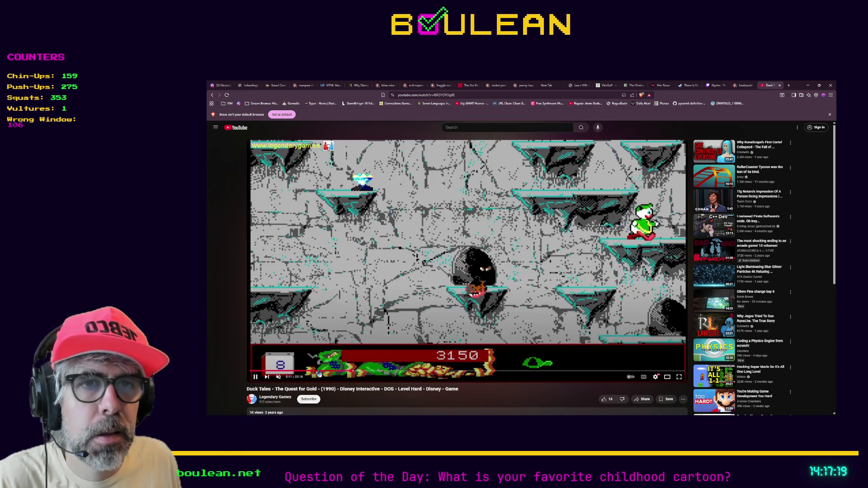
left_click(319, 372)
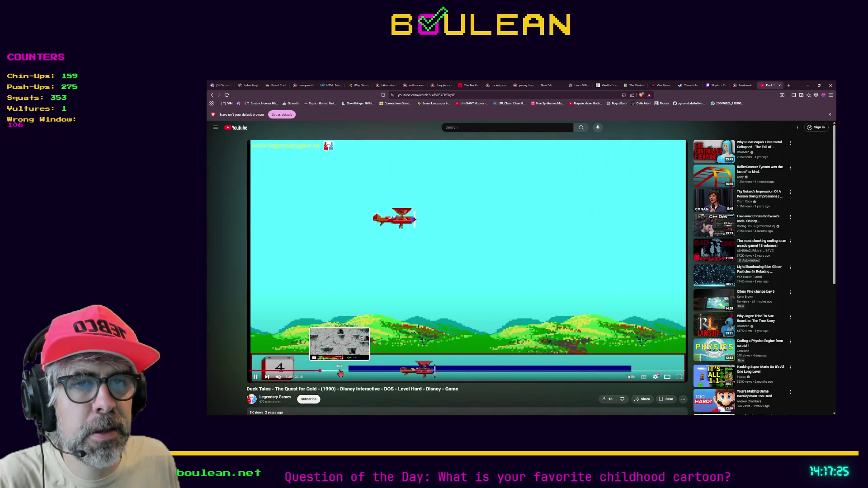
left_click(344, 371)
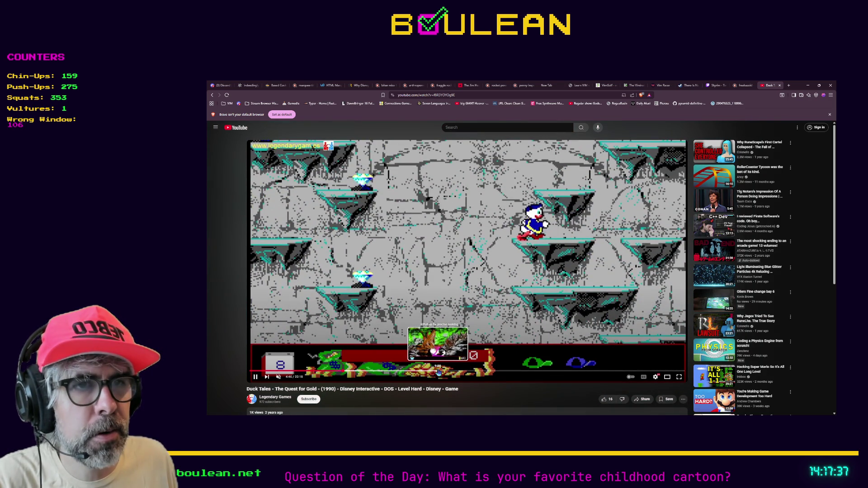
left_click(434, 371)
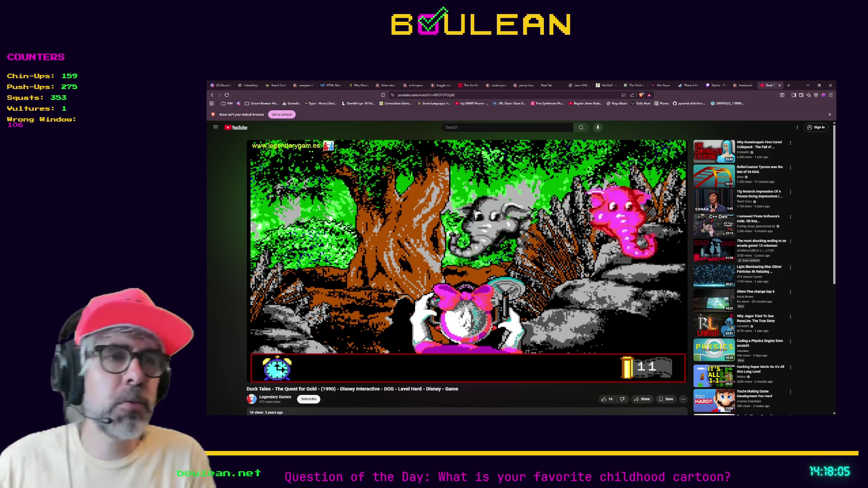
mouse_move(581, 358)
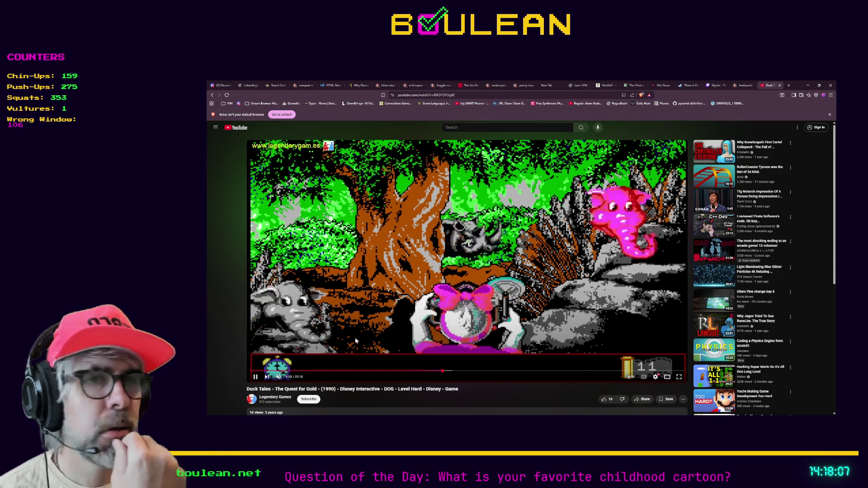
left_click(256, 377)
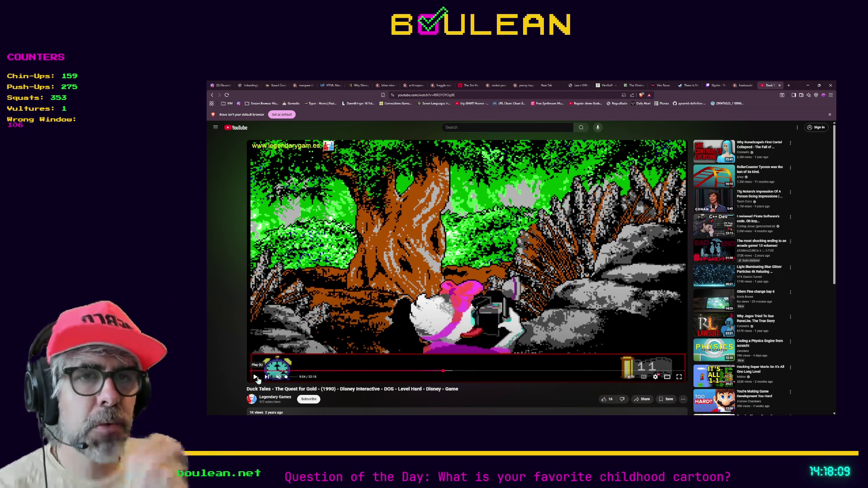
key("ctrl+t")
Step: Search 'darkwing duck pc game', show image results and preview the Wikipedia gameplay screenshot
type("dark")
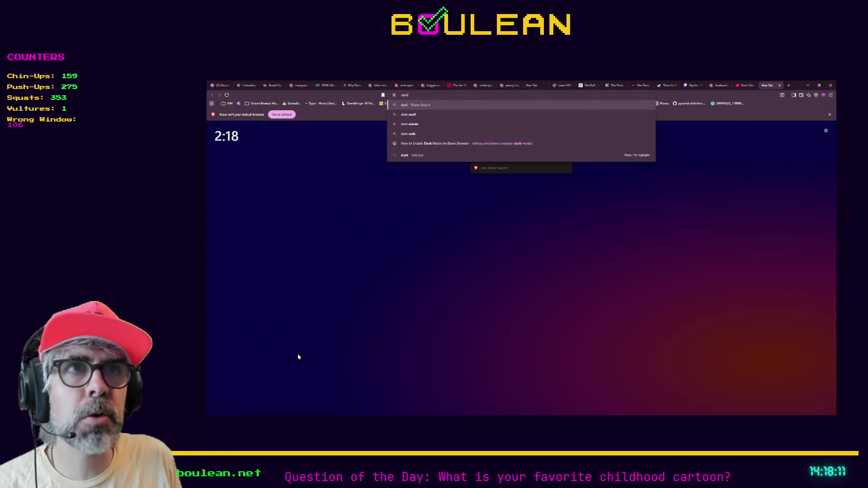
type("wing duck pc gam")
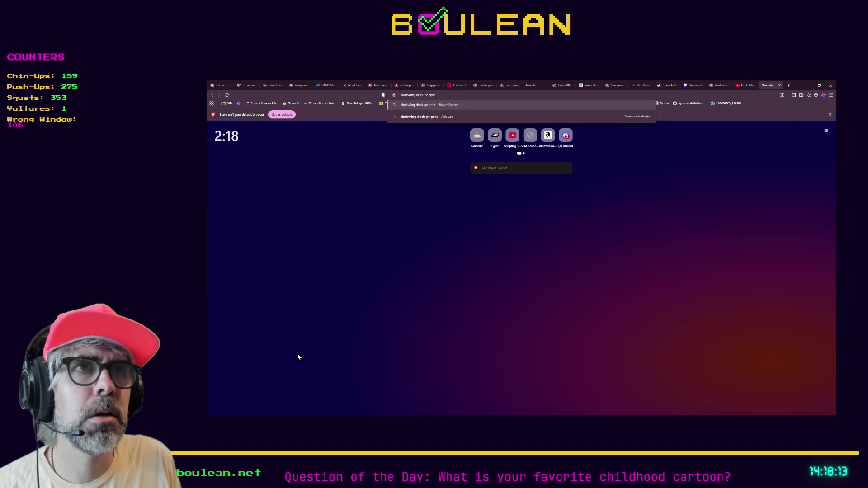
type("e")
key("Return")
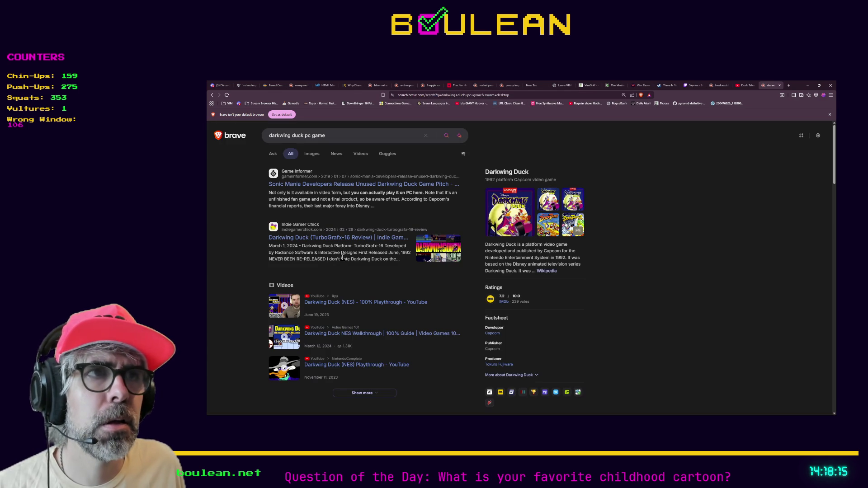
left_click(311, 156)
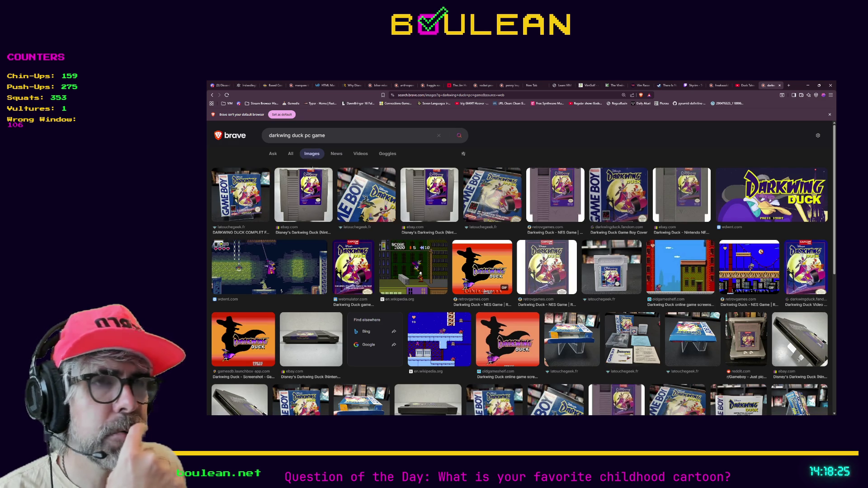
left_click(406, 265)
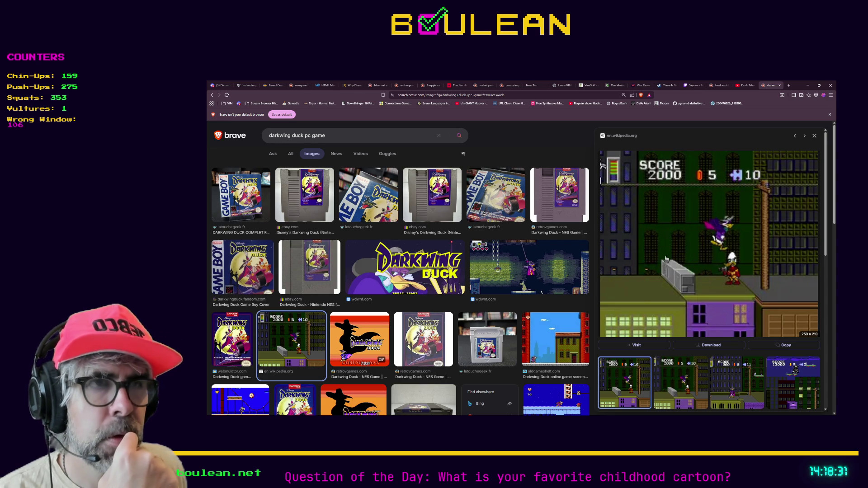
Step: Return to the DuckTales video and skip ahead to about 12:10 and beyond
left_click(745, 85)
left_click(487, 371)
left_click_drag(488, 373, 519, 375)
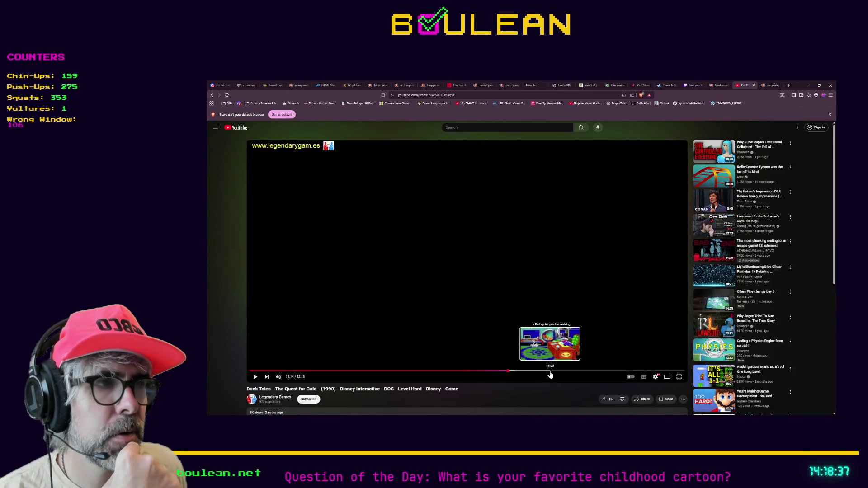
Step: Skip the DuckTales video ahead to about 15:23, 17:17 and 19 minutes, then switch to Obsidian
left_click(551, 375)
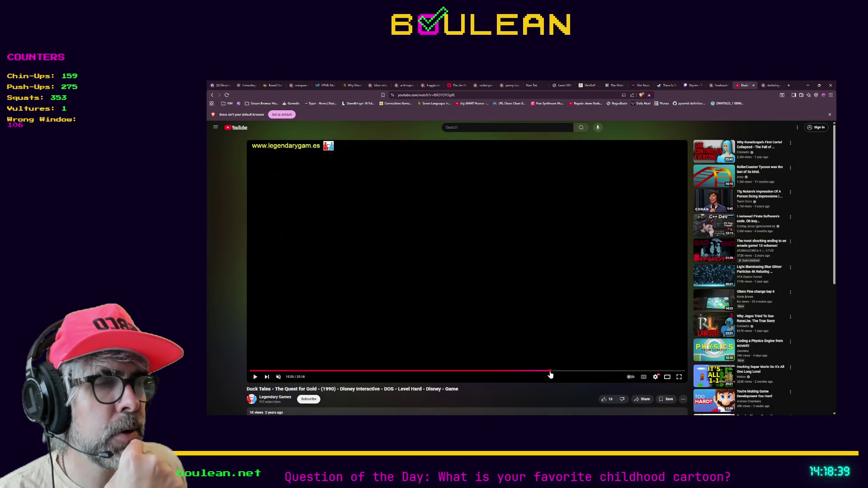
left_click(587, 375)
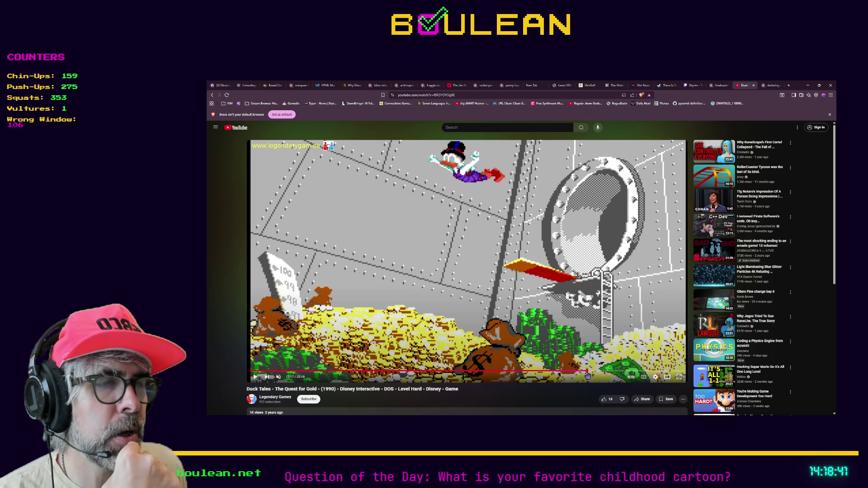
left_click(619, 374)
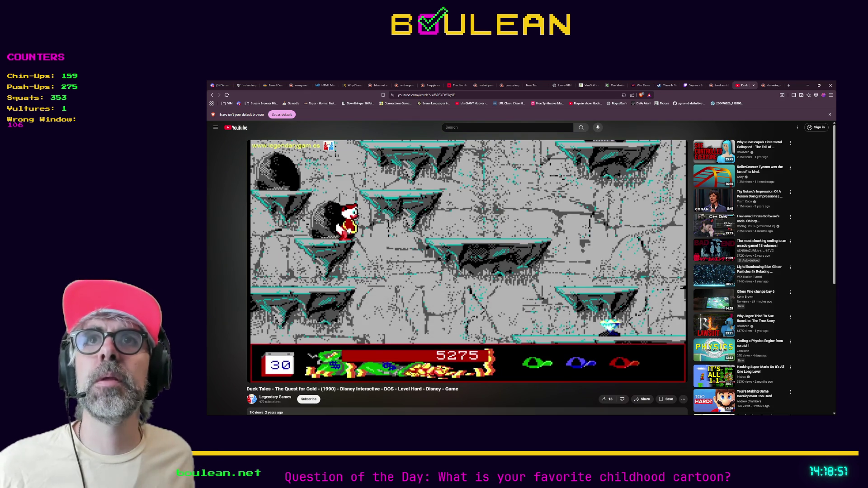
key("alt+Tab")
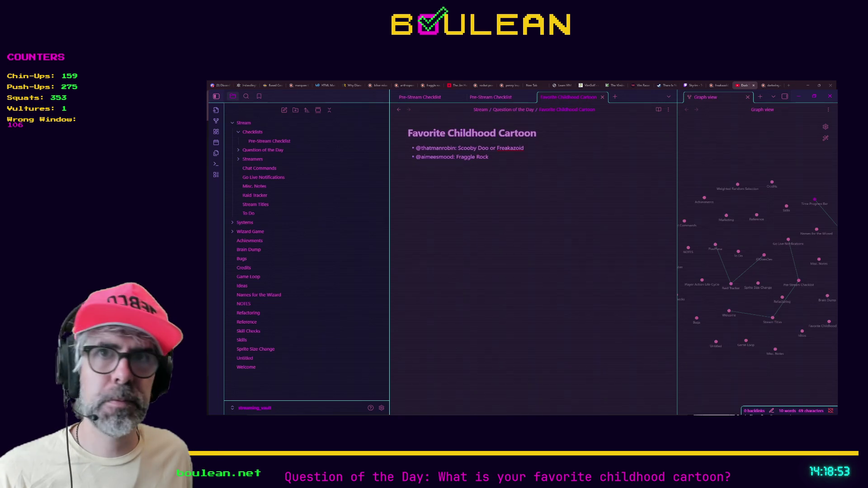
Step: Add a bullet with the viewer's handle: 'too many to name, GI Joe, Transformers, Duck Tales, Looney Tunes.. hard to pick a fav'
key("ctrl+equal")
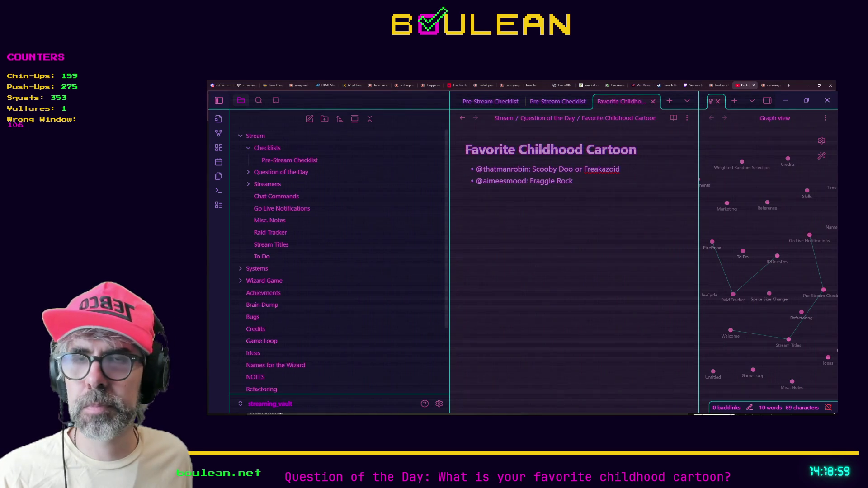
scroll(339, 263, "down", 1)
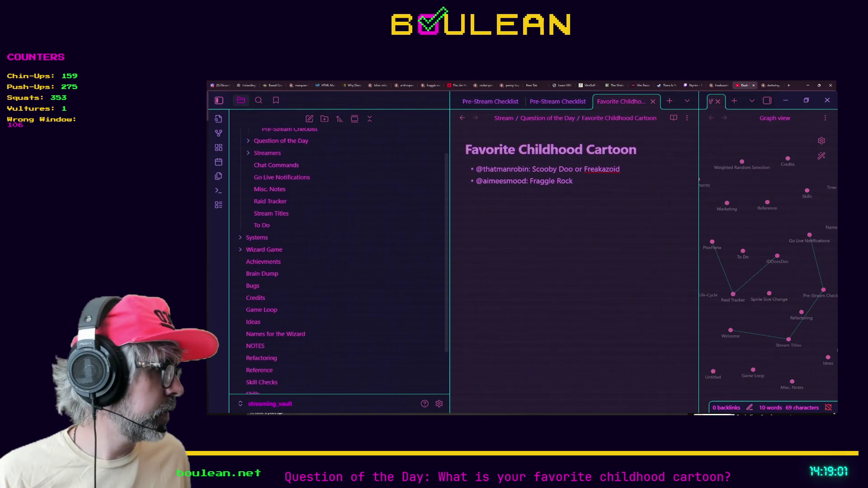
type("too many to name, GI Joe, Transformers, Duck Tales, Looney Tunes.. hard to pick a fave")
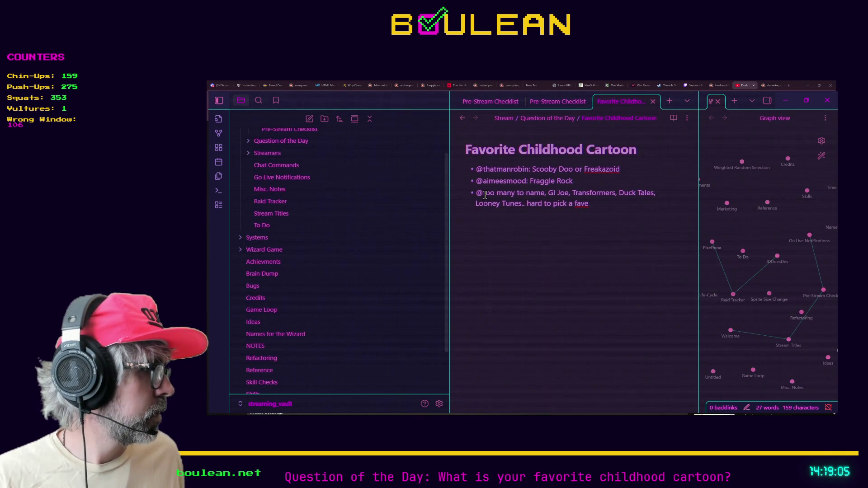
type("toddcod")
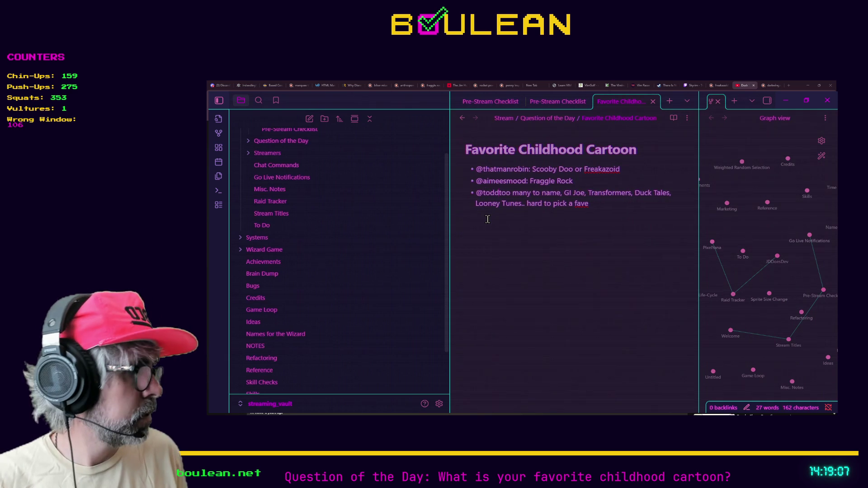
key("BackSpace")
key("BackSpace")
key("BackSpace")
type("_co")
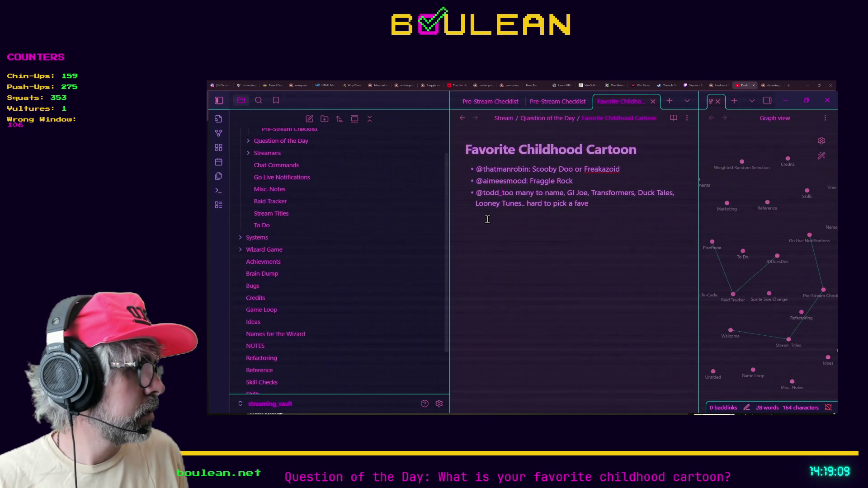
type("des:")
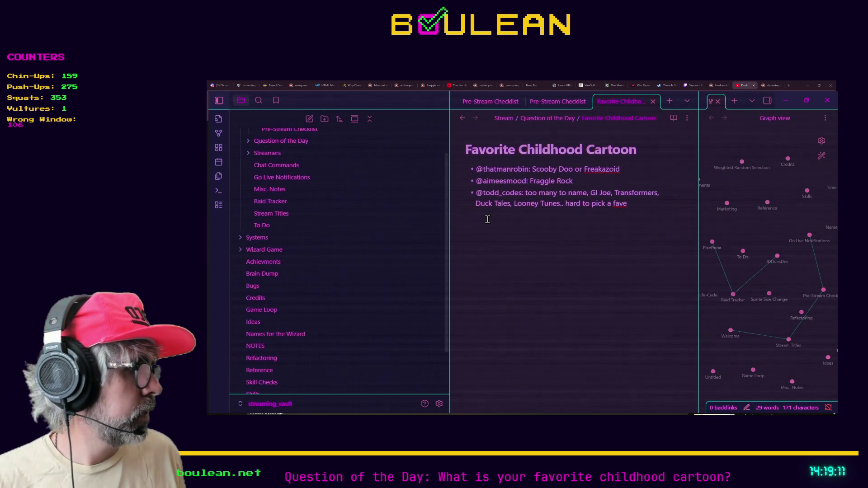
left_click(787, 101)
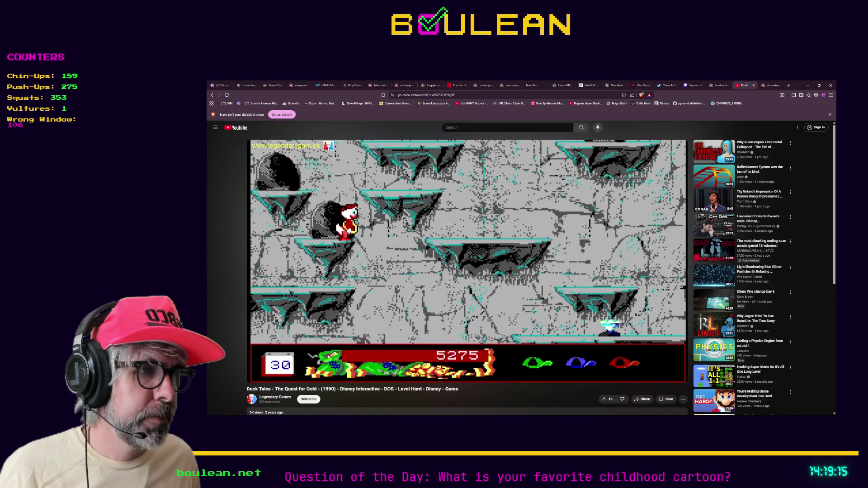
key("alt+Tab")
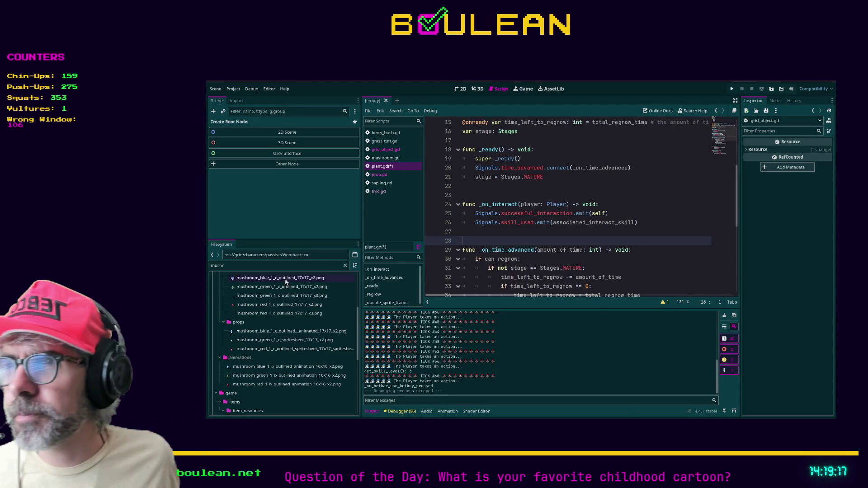
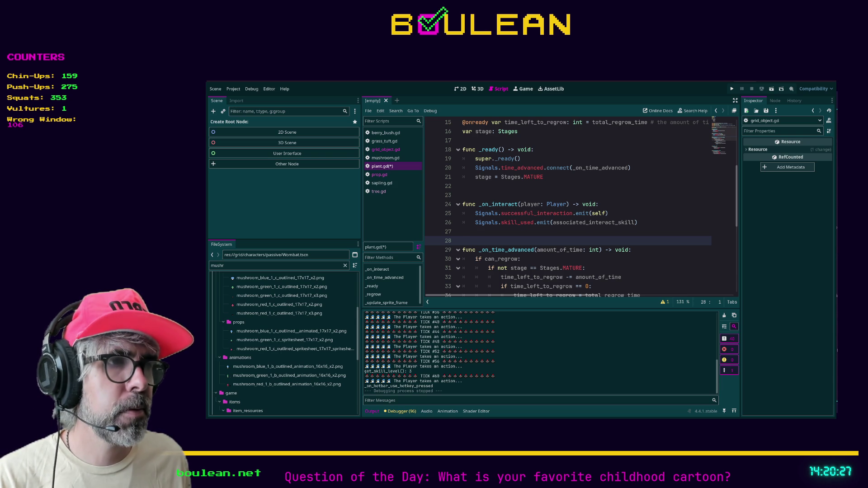
Step: Search Brave in a new tab for 'talespin pc game' and show the image results
key("alt+Tab")
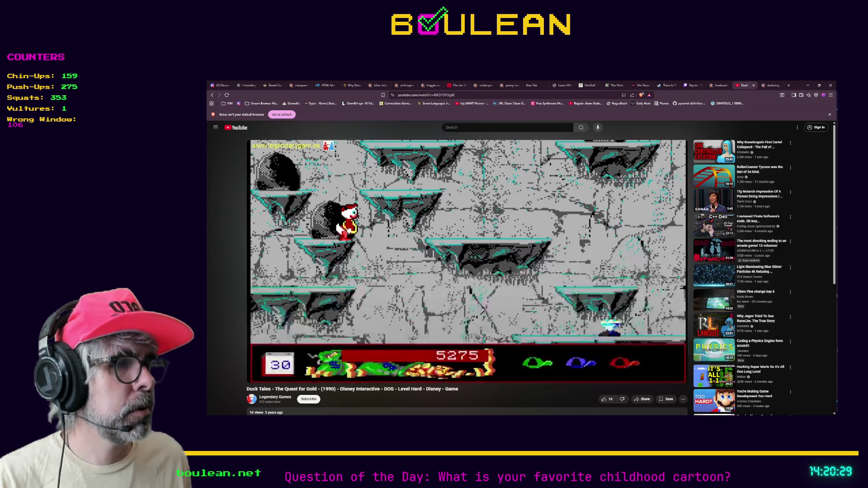
key("ctrl+t")
type("talesp")
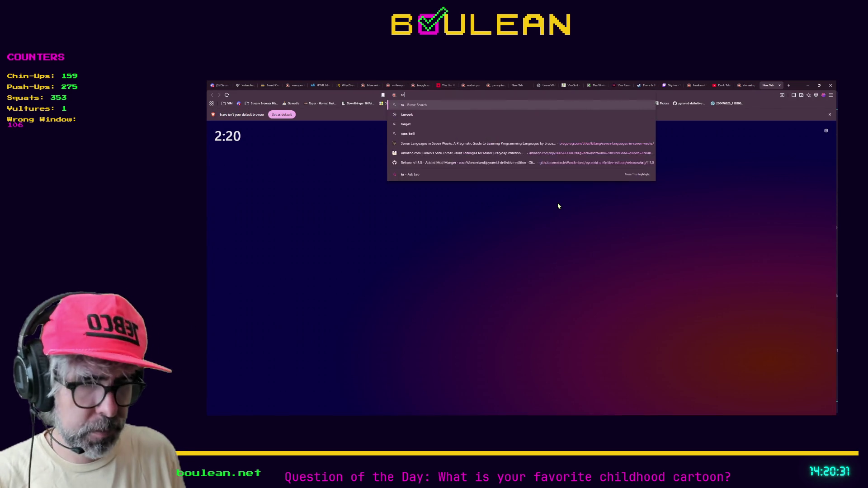
type("in pc game")
key("Return")
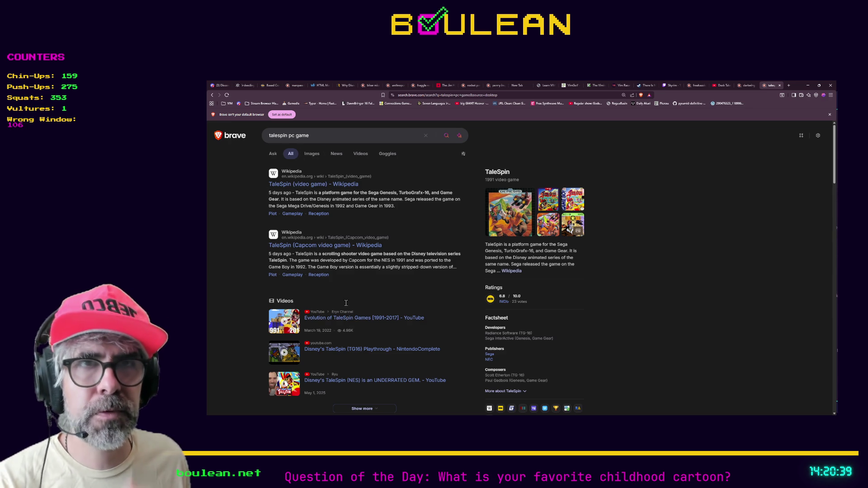
left_click(309, 156)
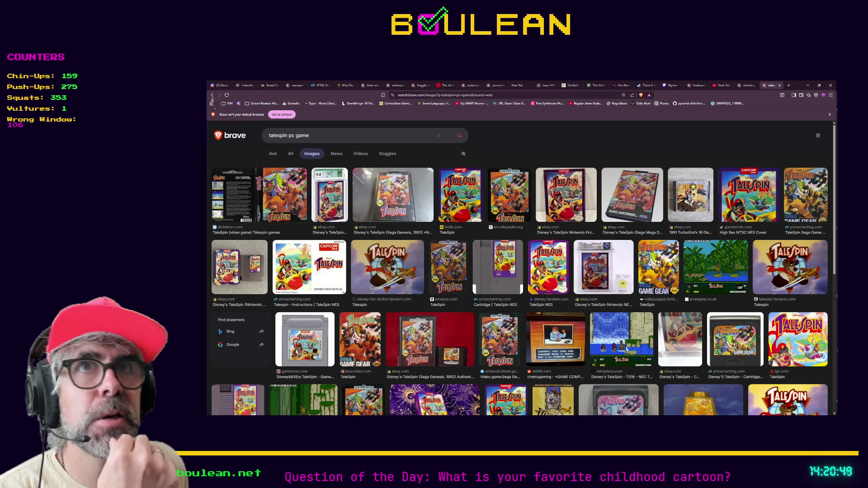
Step: Open the Evolution of TaleSpin Games video and skip ahead to the Sega Game Gear chapter
left_click(212, 95)
left_click(335, 320)
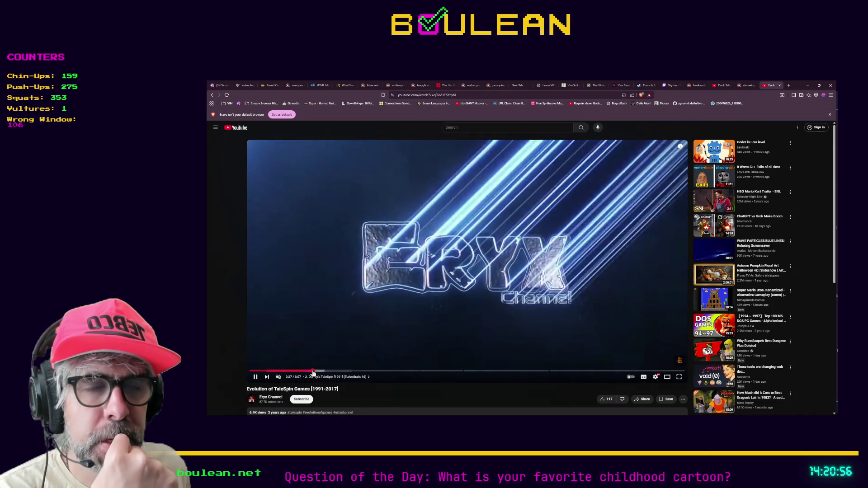
left_click(316, 372)
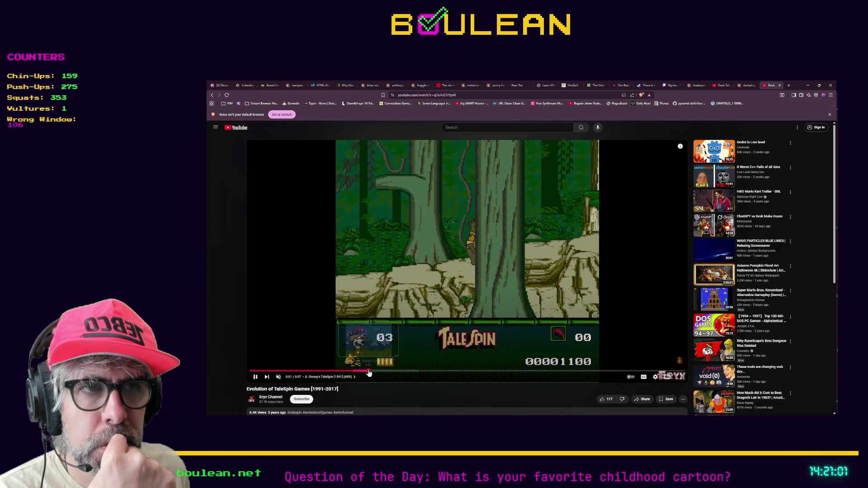
left_click(369, 373)
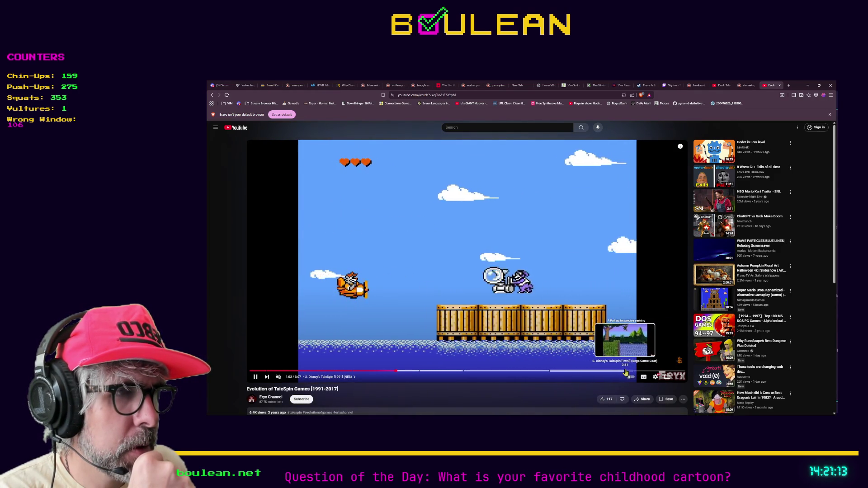
left_click(621, 372)
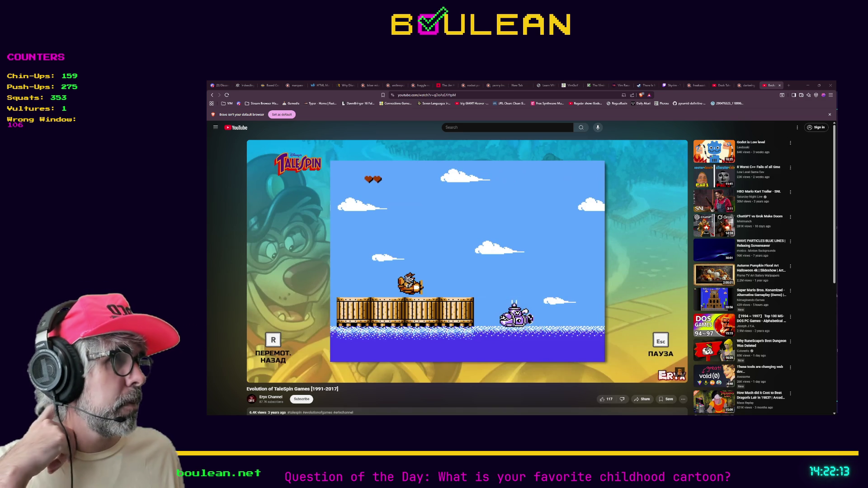
Step: Return to the Godot script editor on plant.gd, moving up to empty line 27
key("alt+Tab")
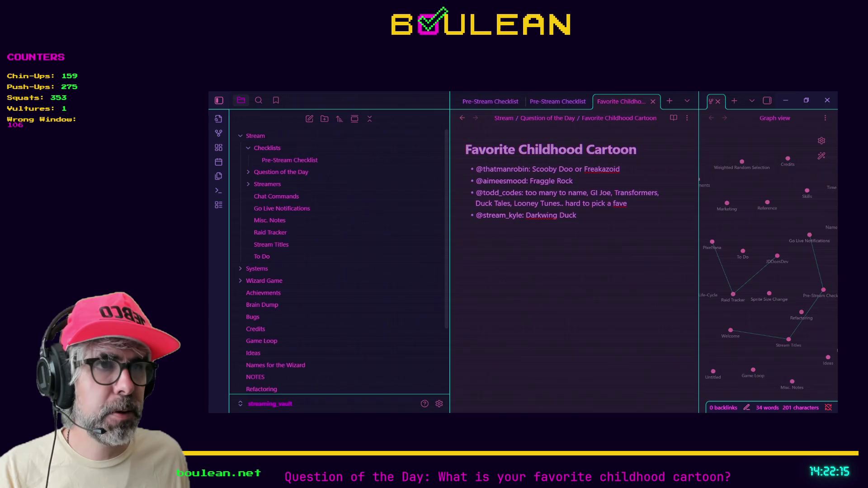
key("alt+Tab")
key("Up")
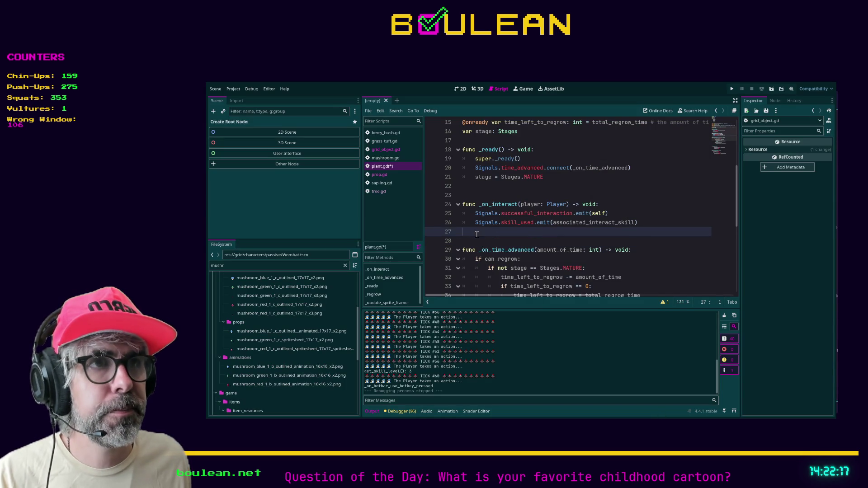
Step: Add a new line inside plant.gd's _on_interact starting with super._on_interact
left_click(609, 205)
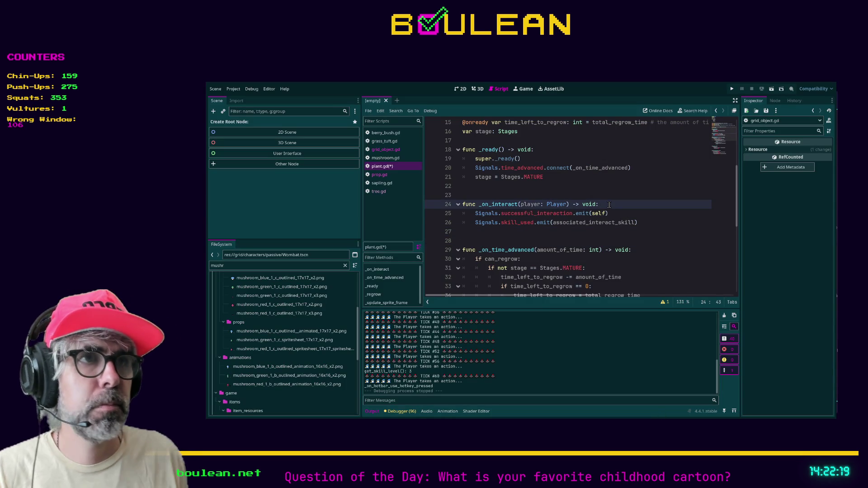
key("Return")
type("super.")
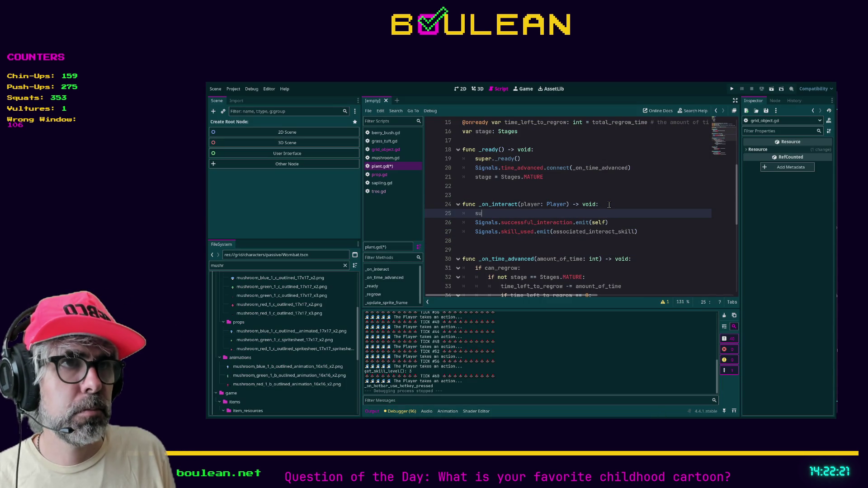
type("_")
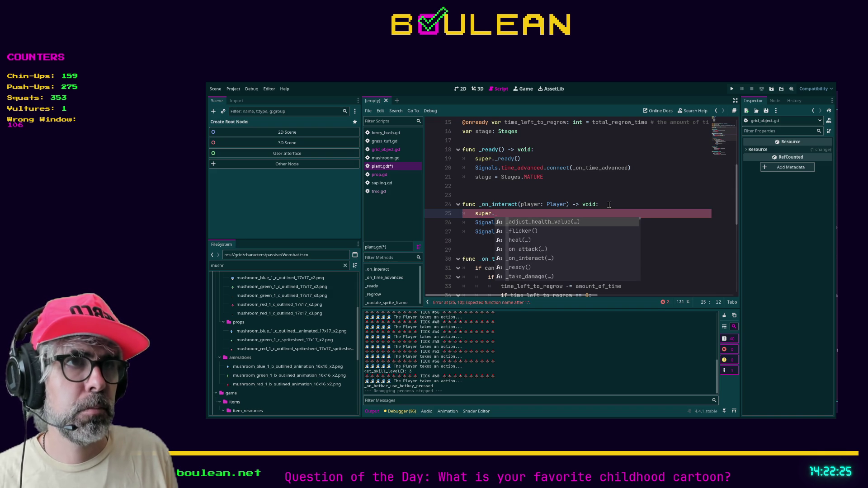
type("on_interac")
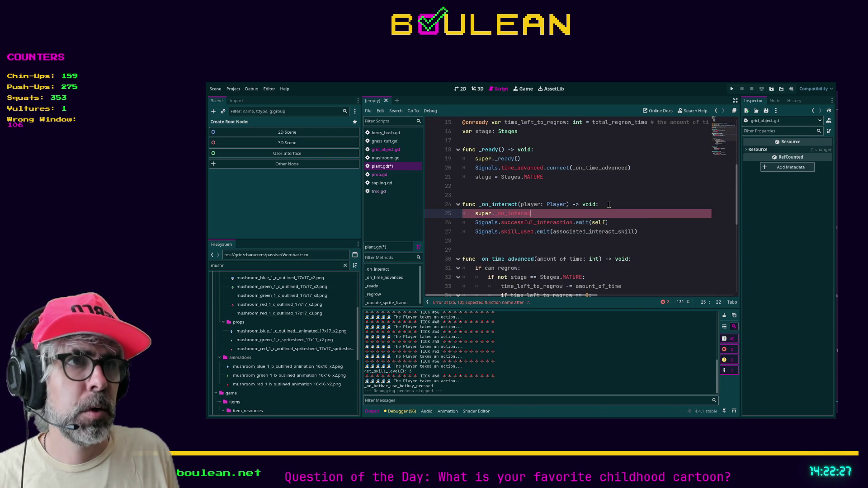
type("t")
left_click(510, 251)
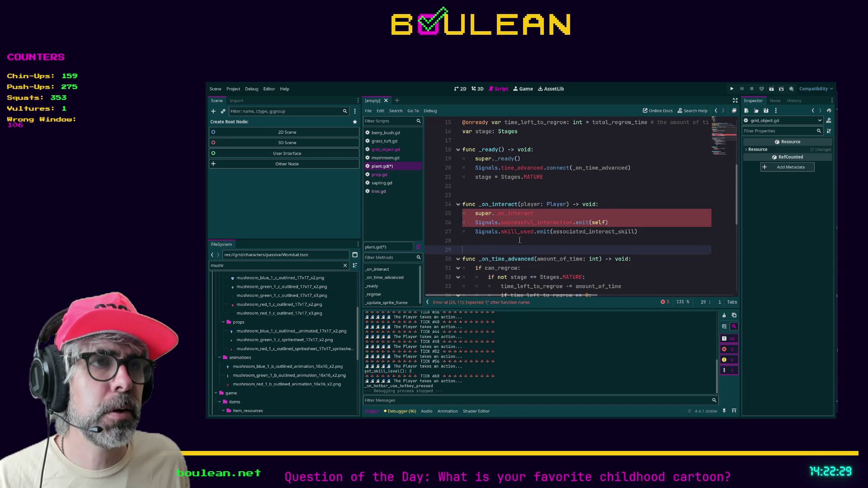
scroll(515, 246, "down", 7)
scroll(520, 240, "up", 4)
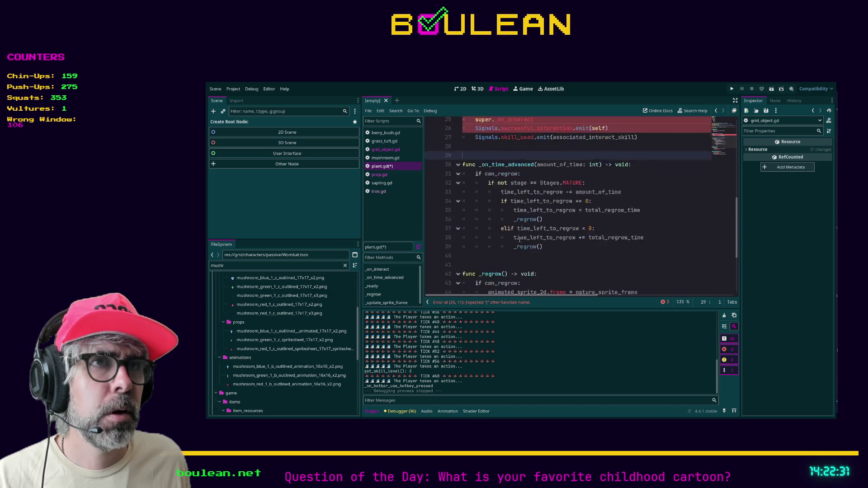
Step: Compare with mushroom.gd, then complete the call as super._on_interact(player)
left_click(389, 159)
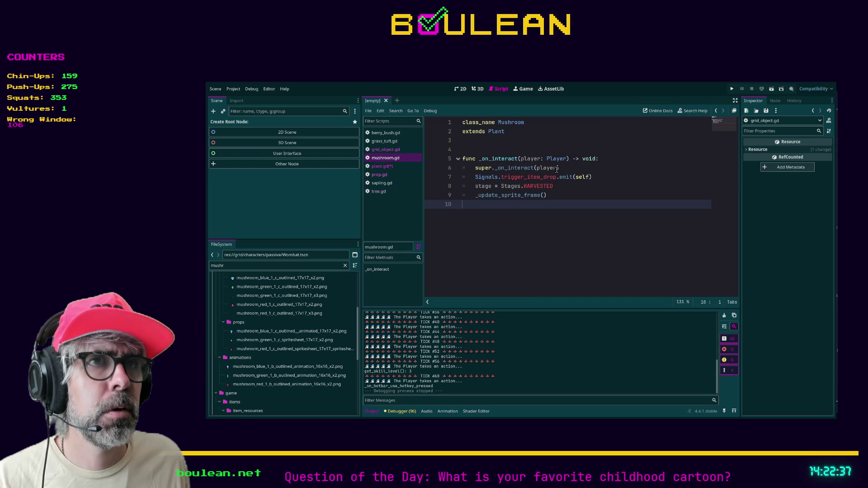
left_click(392, 167)
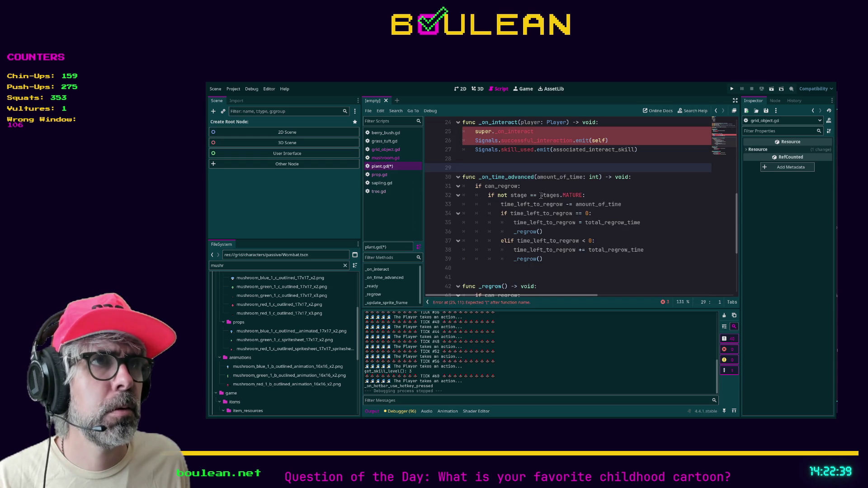
scroll(542, 195, "up", 1)
left_click(545, 159)
type("()")
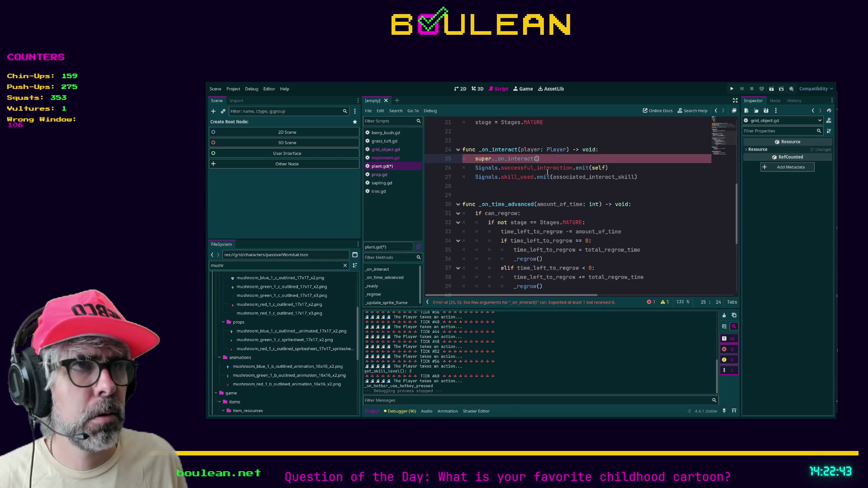
type("player")
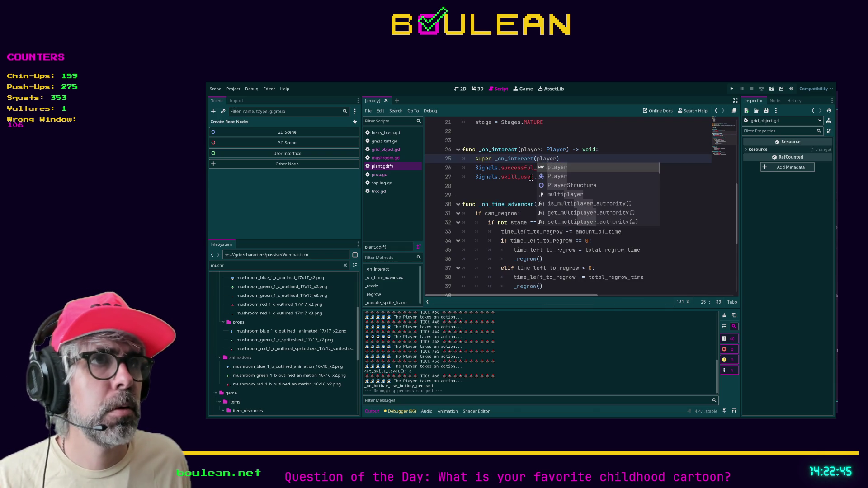
left_click(503, 186)
scroll(520, 195, "up", 1)
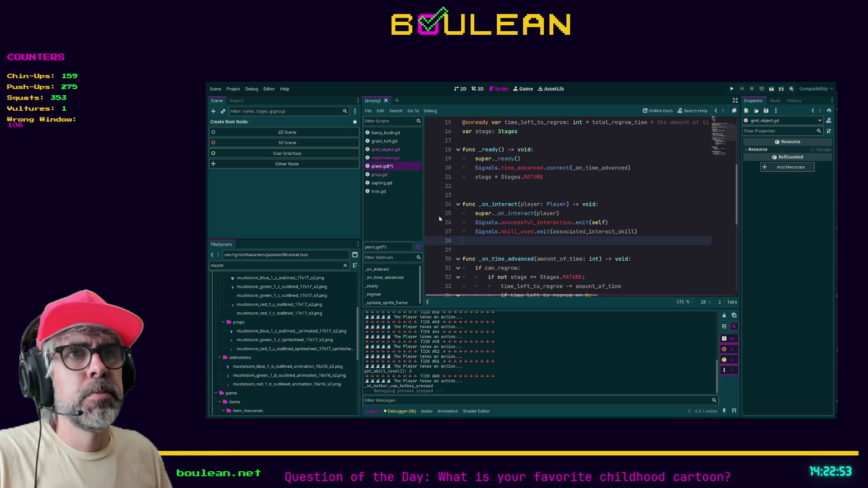
left_click(382, 174)
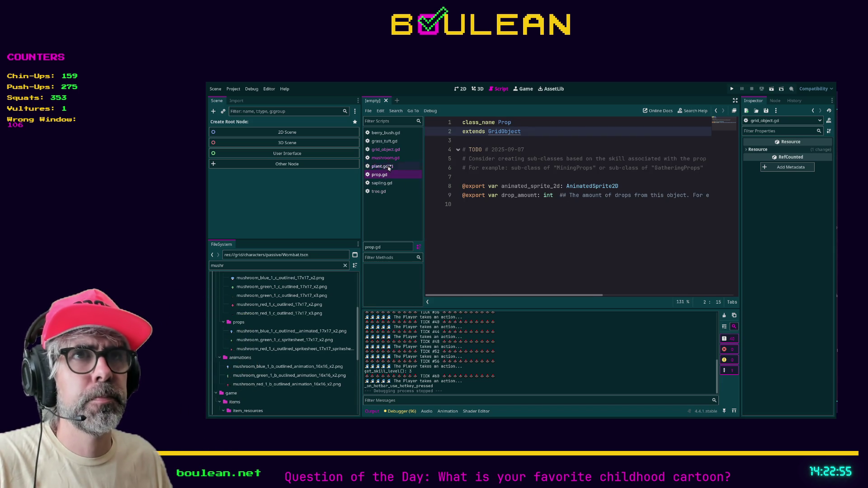
left_click(386, 149)
left_click(509, 215)
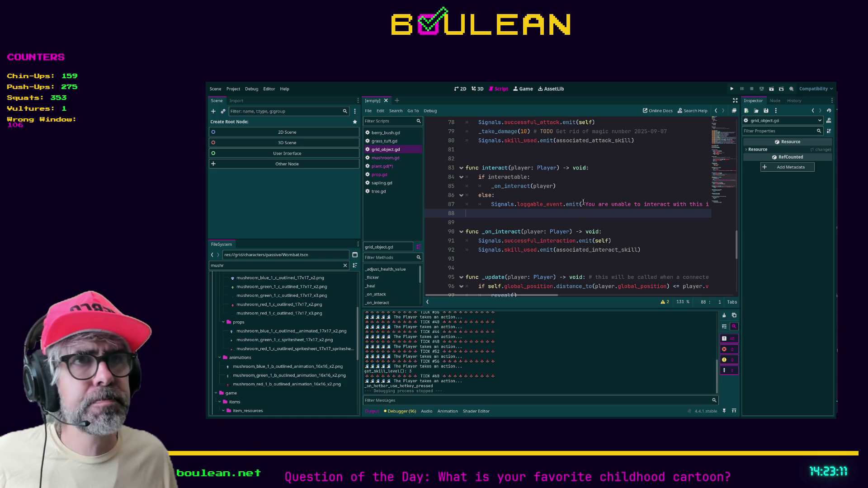
left_click(392, 167)
scroll(579, 204, "up", 4)
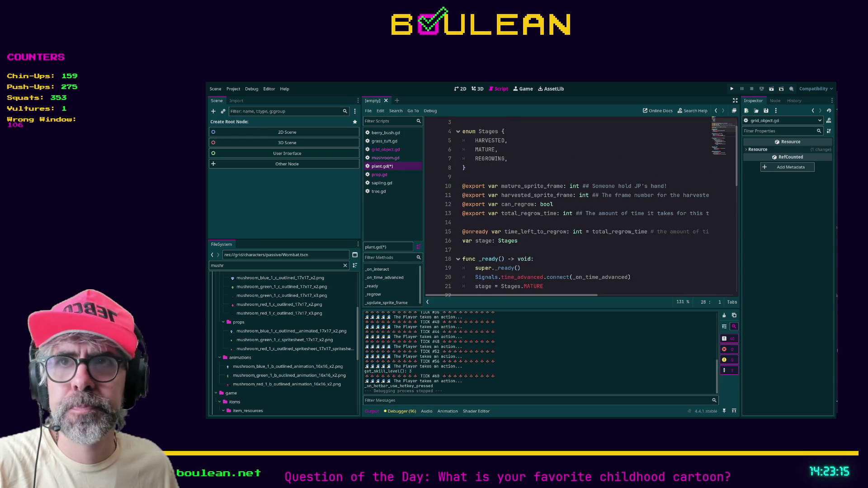
scroll(528, 229, "up", 1)
scroll(556, 190, "down", 3)
scroll(556, 190, "down", 2)
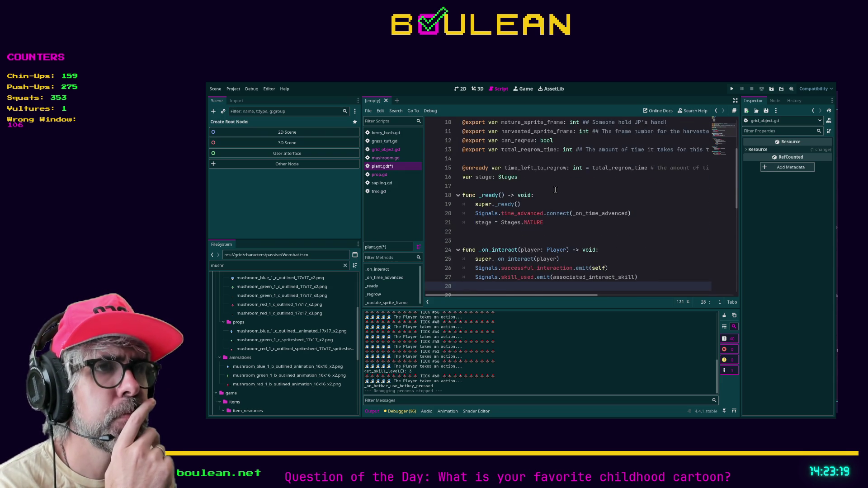
scroll(539, 203, "down", 1)
scroll(540, 204, "down", 5)
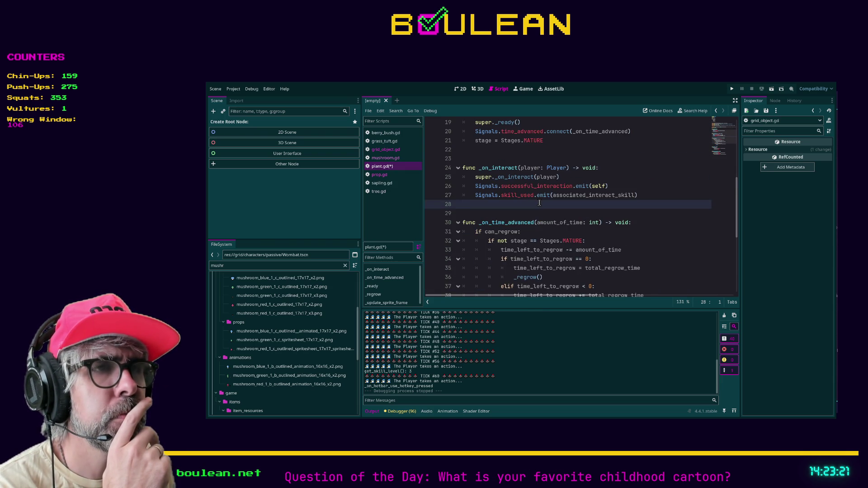
scroll(538, 203, "down", 2)
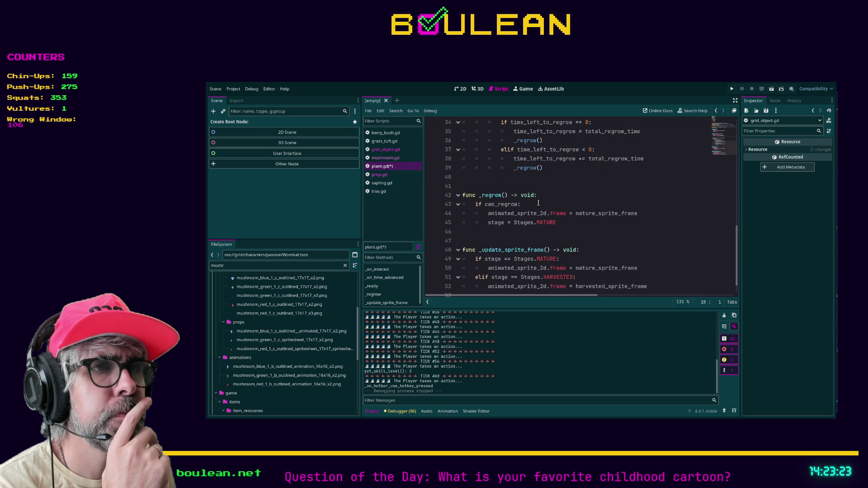
scroll(539, 203, "up", 2)
scroll(539, 204, "down", 2)
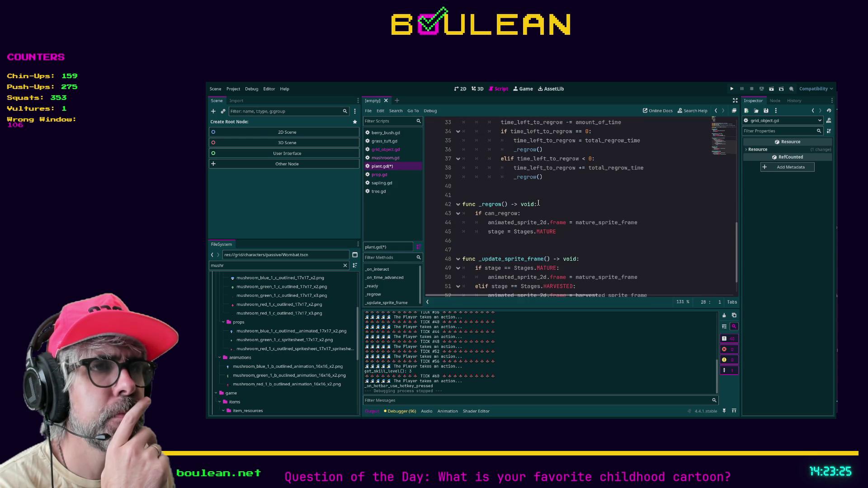
left_click(388, 158)
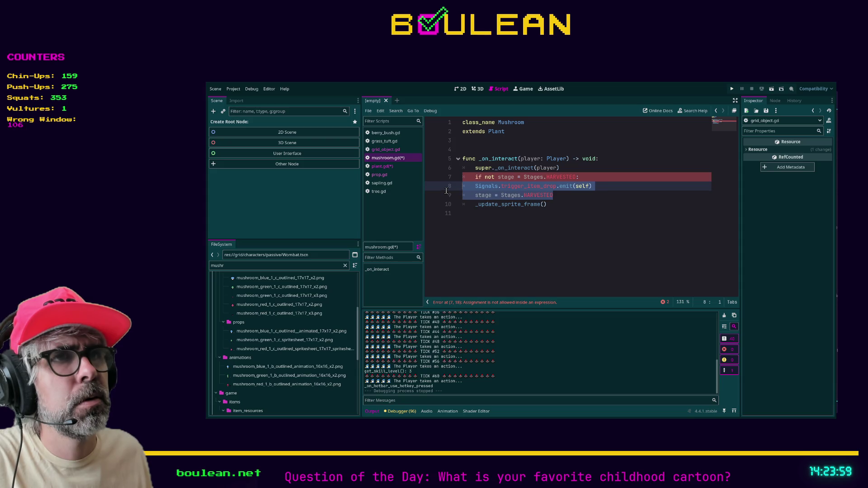
Step: Indent the item drop, stage and sprite-frame lines under the if check in mushroom.gd
key("Tab")
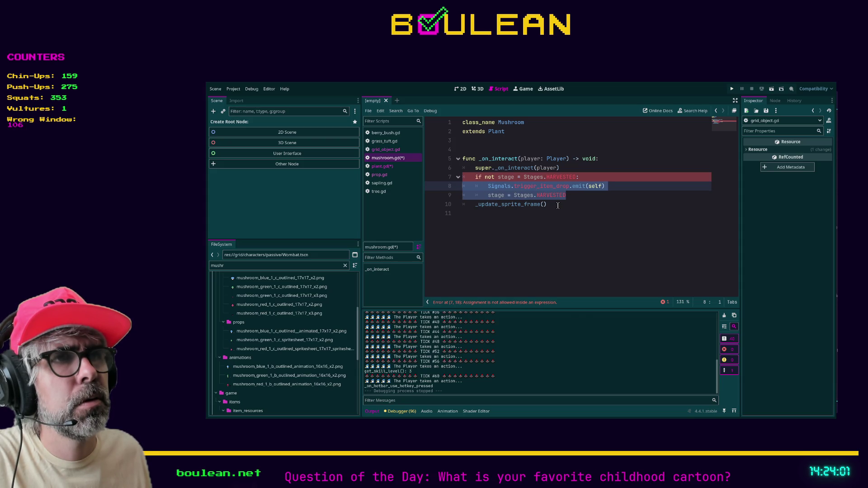
left_click(474, 205)
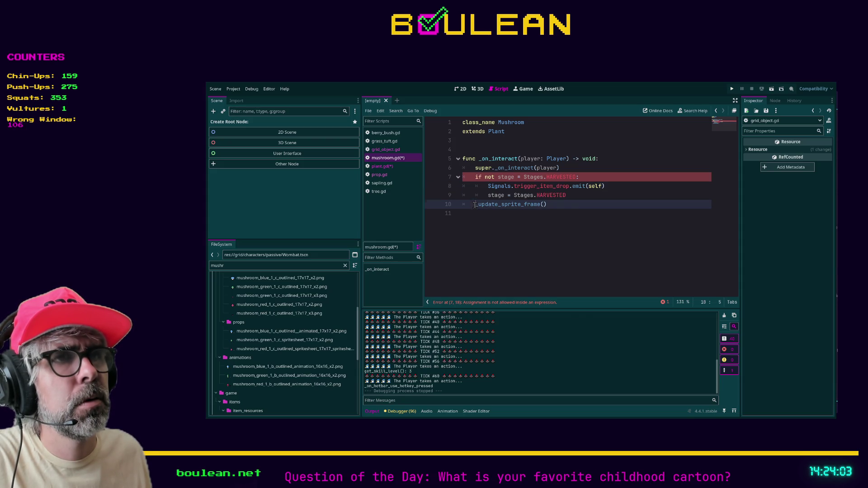
key("Tab")
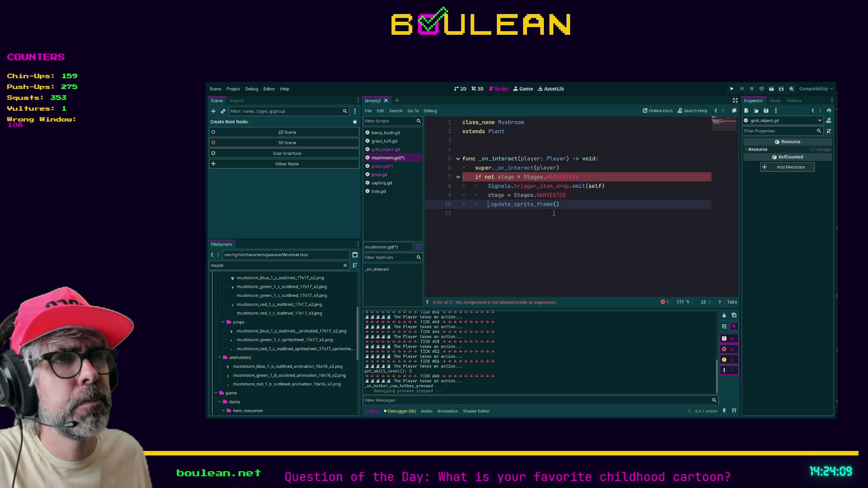
Step: Change '=' to '==' in the line 7 condition and save the script
left_click(517, 177)
type("=")
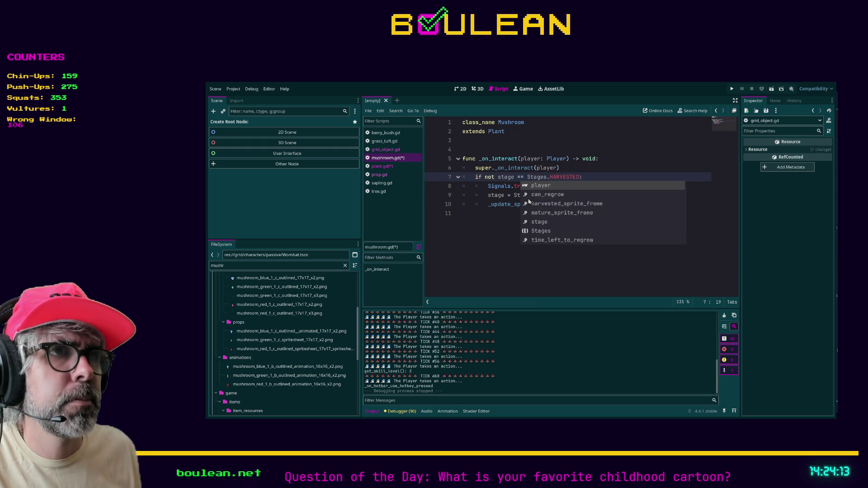
key("Escape")
key("Down")
key("Down")
key("Down")
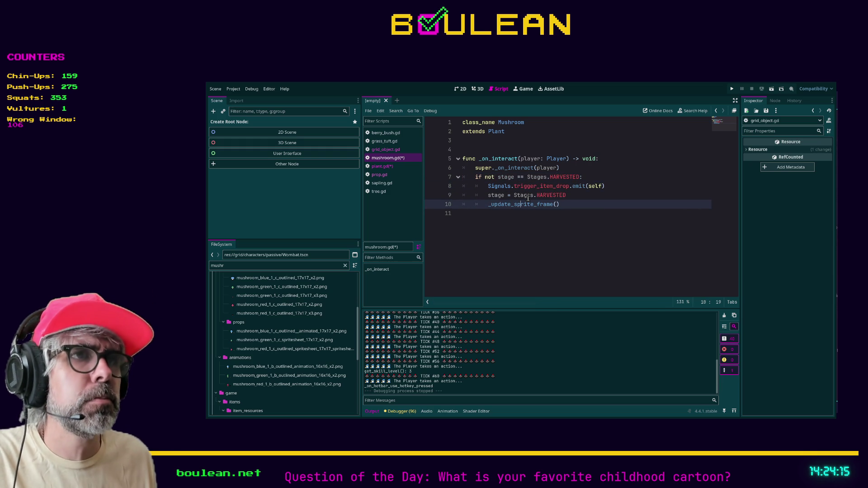
key("End")
key("Return")
key("ctrl+s")
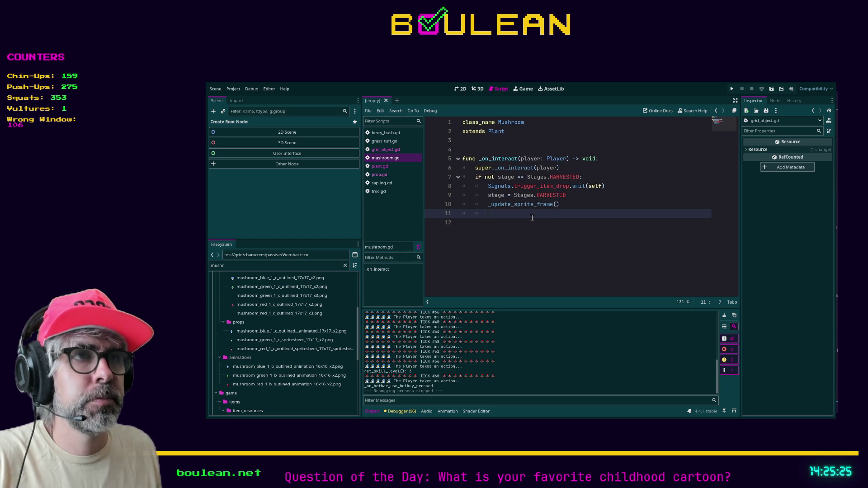
left_click(516, 229)
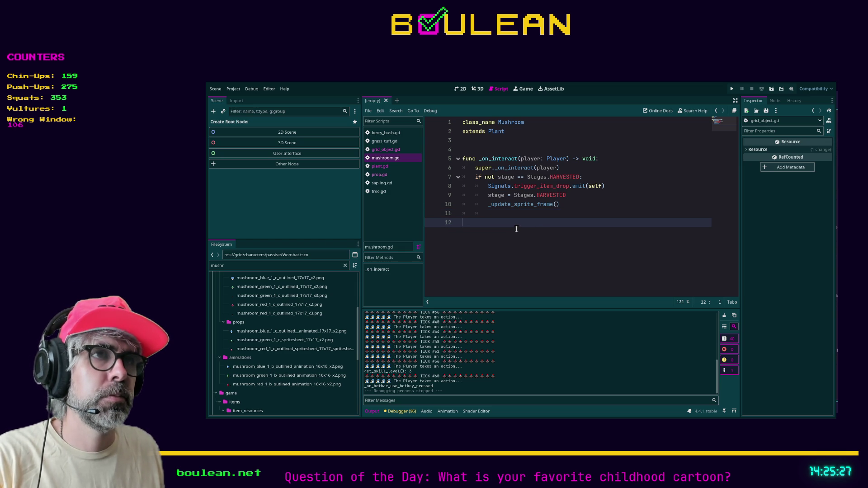
Step: Add an 'if stage == Stages.HARVESTED:' check with 'pass' below the super call
left_click(586, 185)
left_click(574, 206)
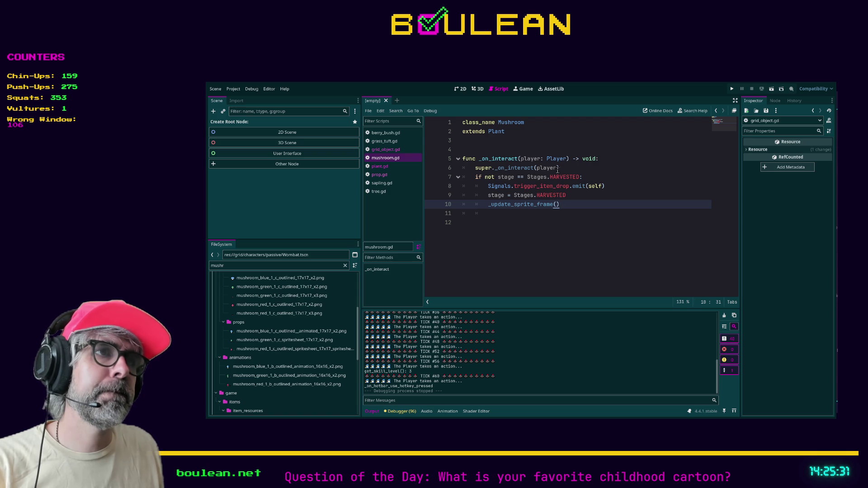
left_click(575, 168)
key("Return")
key("Tab")
type("if state")
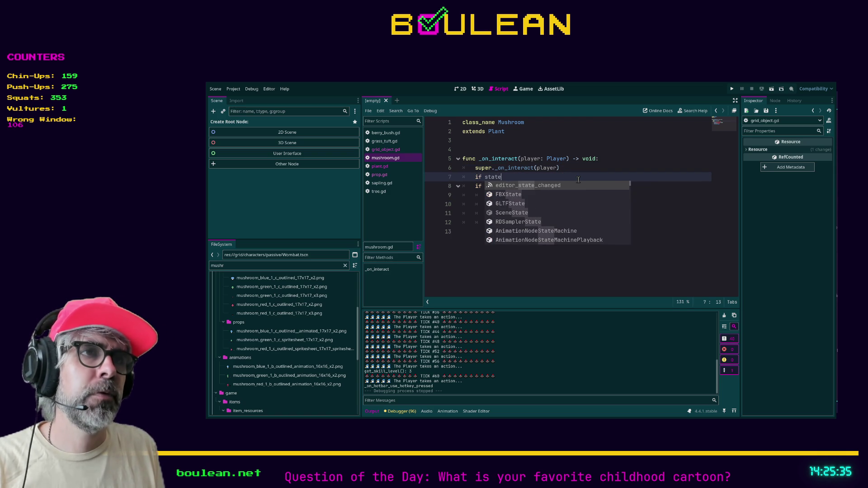
key("BackSpace")
key("BackSpace")
key("BackSpace")
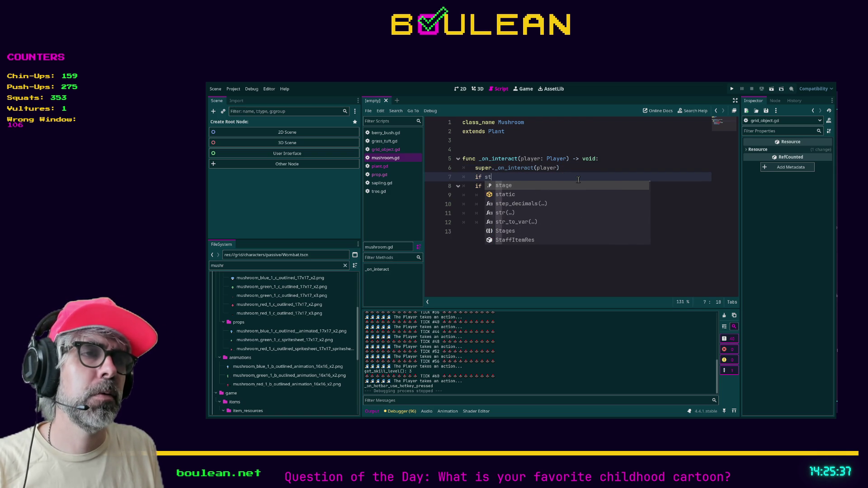
key("Return")
type("== Stages.H")
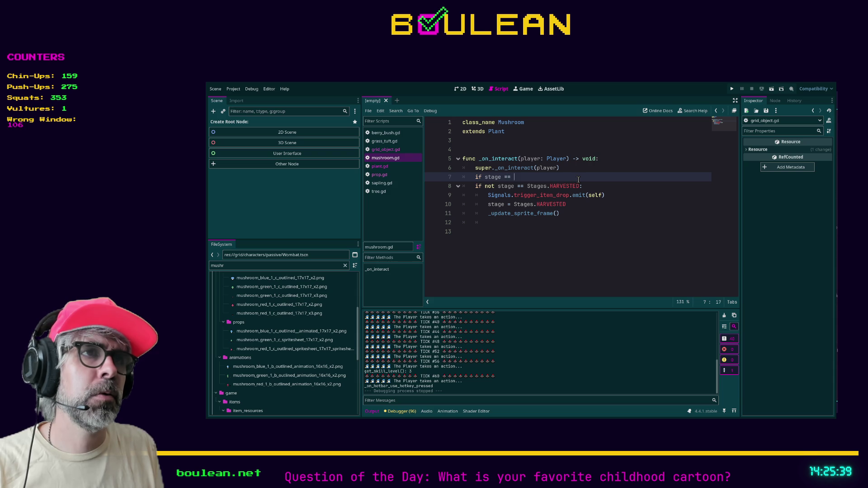
type("ARVE")
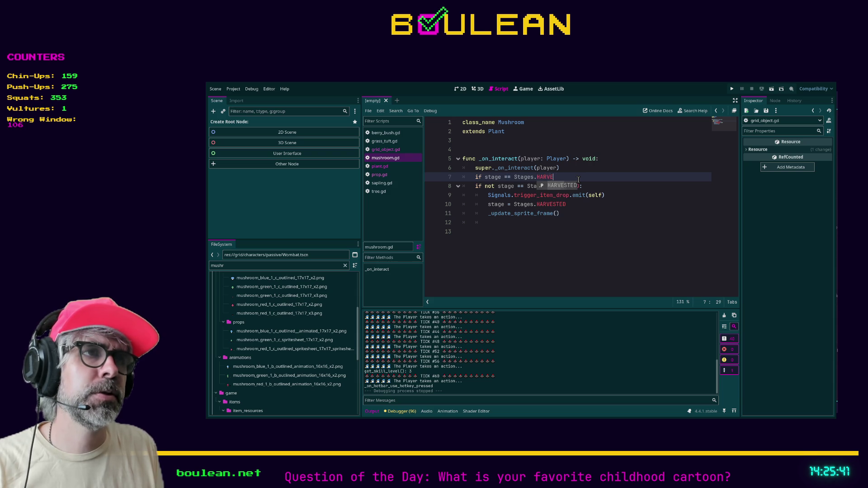
key("Return")
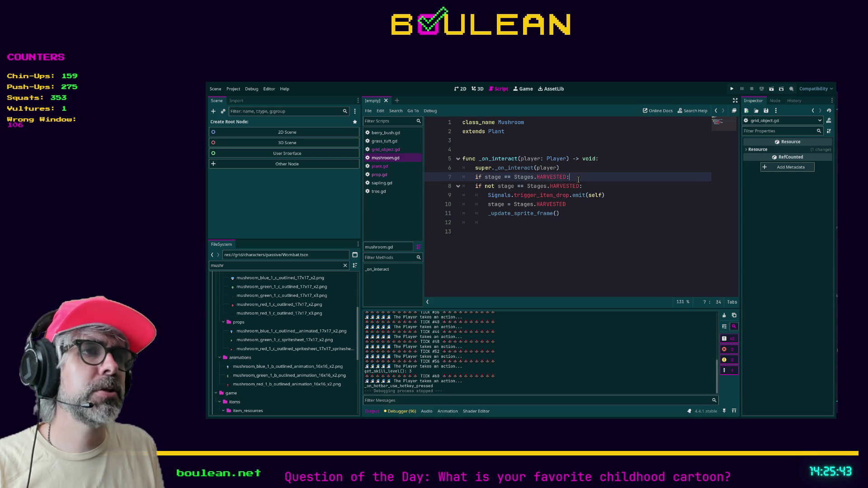
type(":")
key("Return")
type("pass")
Step: Add a dated TODO 20251108 comment asking about a separate drop table for harvested mushrooms
key("Return")
type("# TODO")
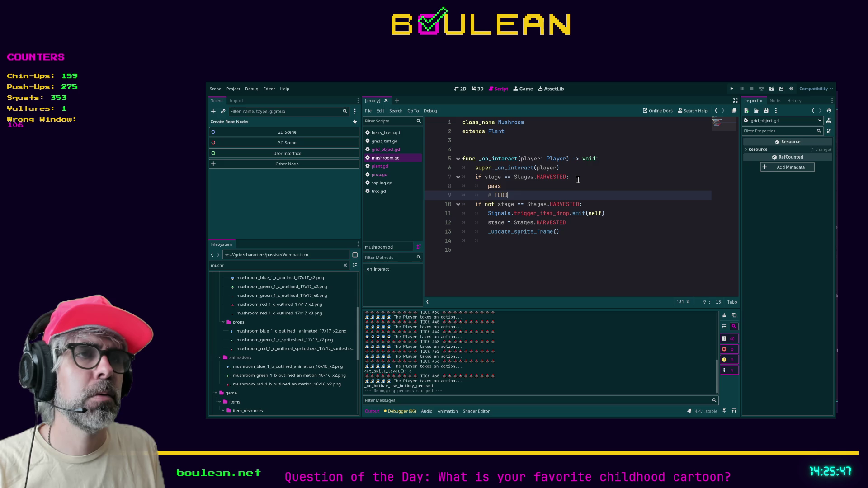
type("do we wan")
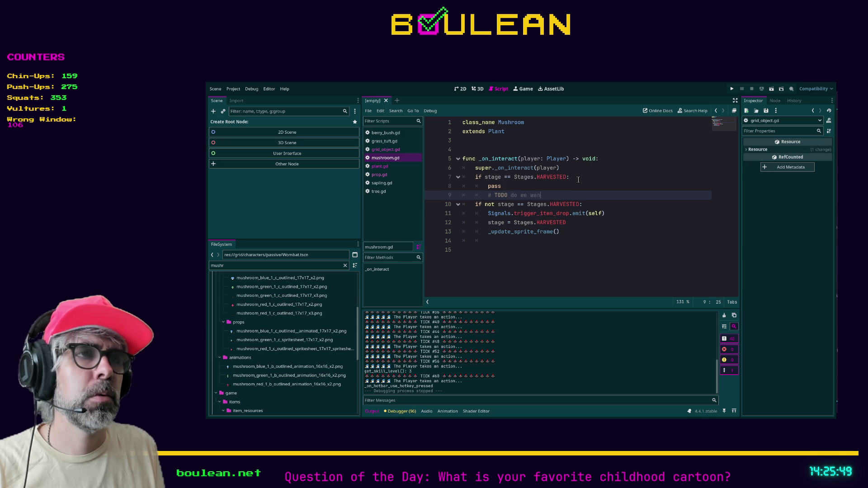
type("separate drop tab")
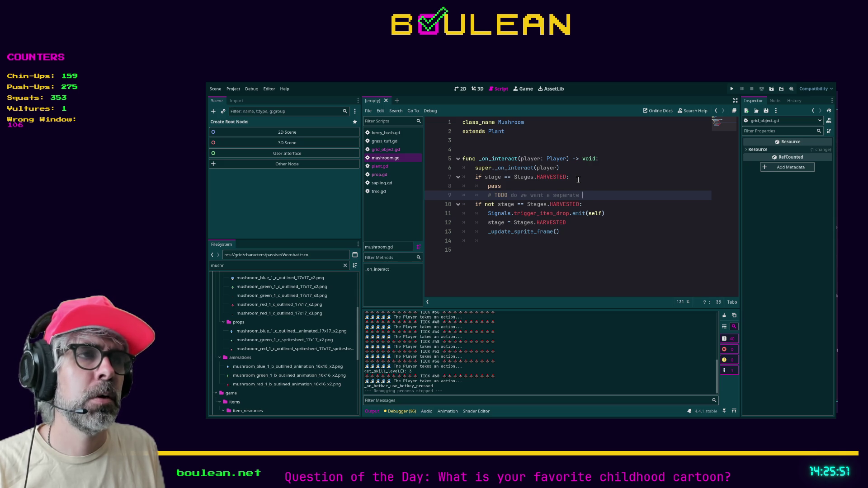
type("le for ")
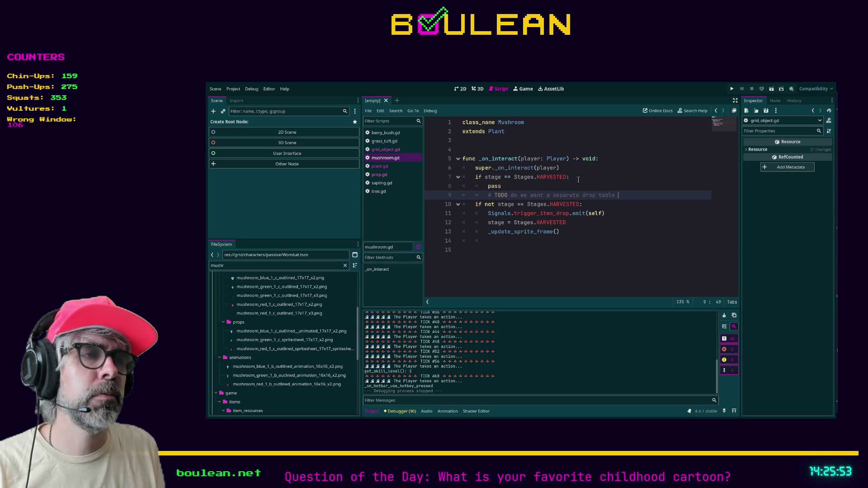
type("harvested")
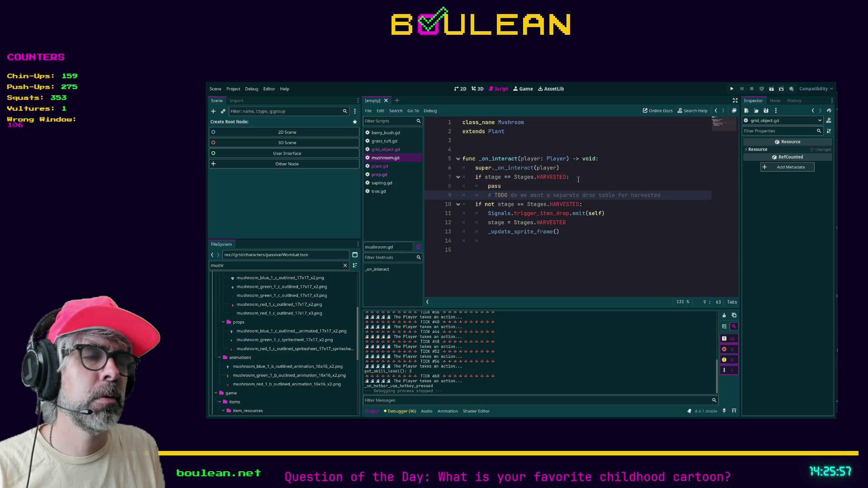
type("m")
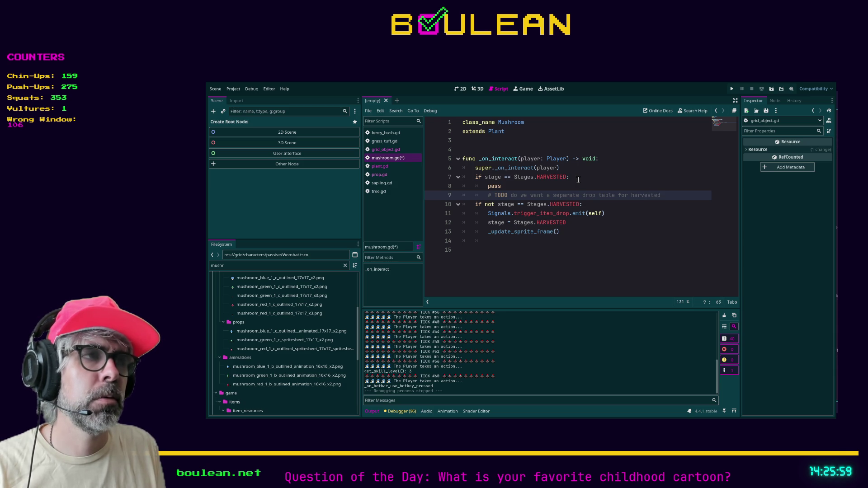
type("mushroom?")
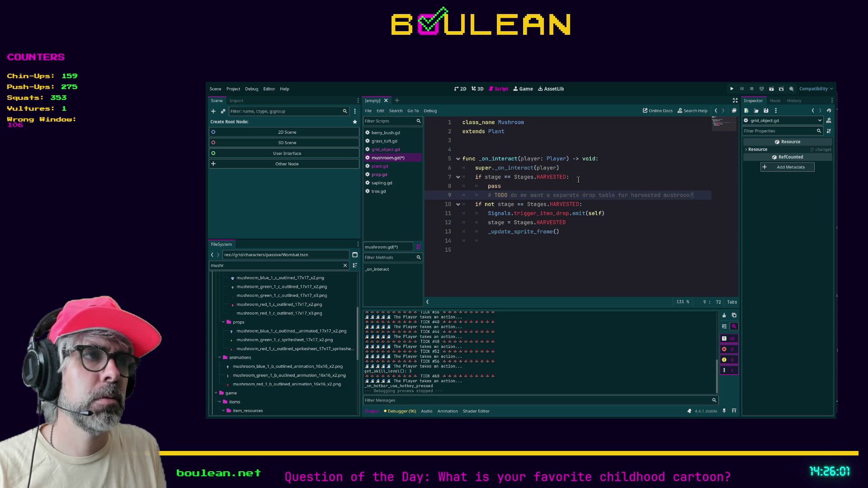
key("ctrl+Left")
key("ctrl+Left")
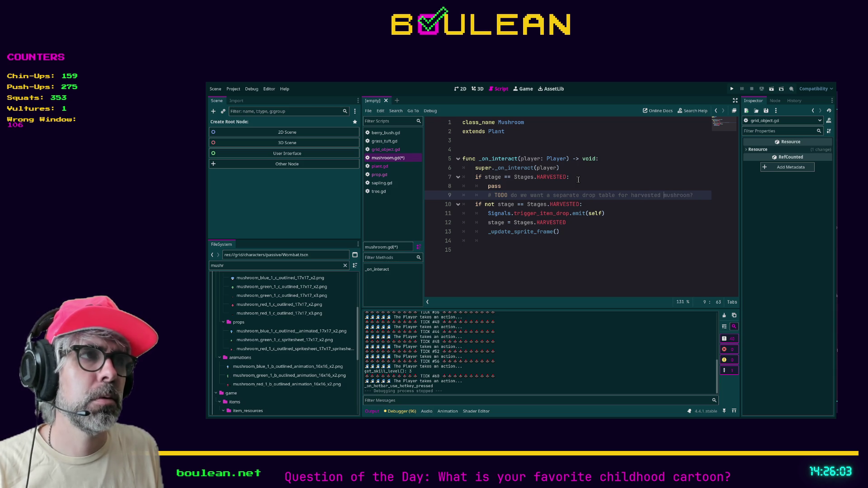
key("Right")
key("Right")
type("2025110")
type("8:")
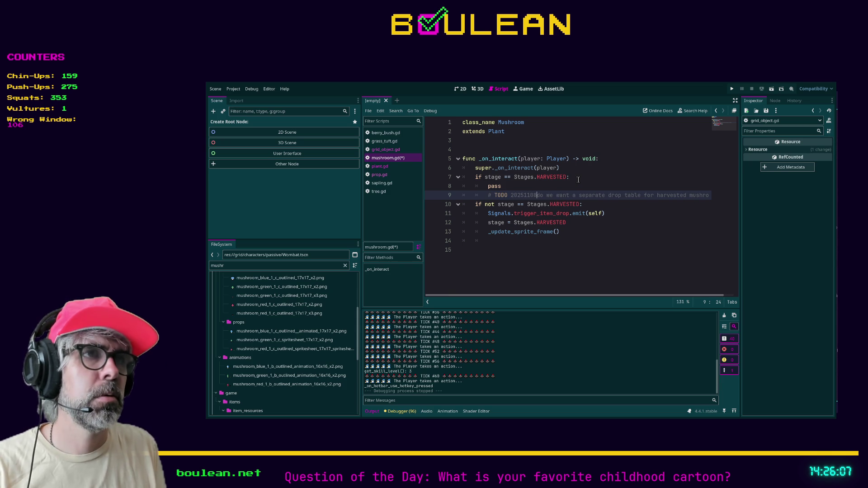
key("Right")
type("D")
key("Left")
key("BackSpace")
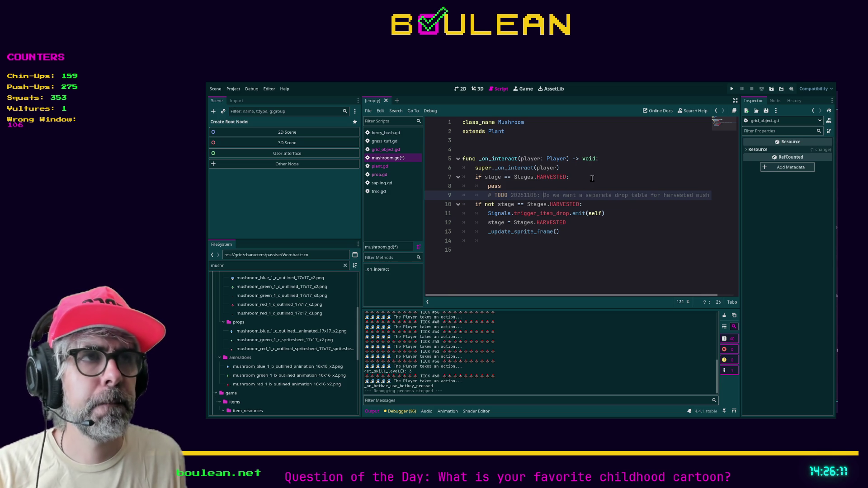
Step: Save mushroom.gd and run the game with F5
left_click(586, 214)
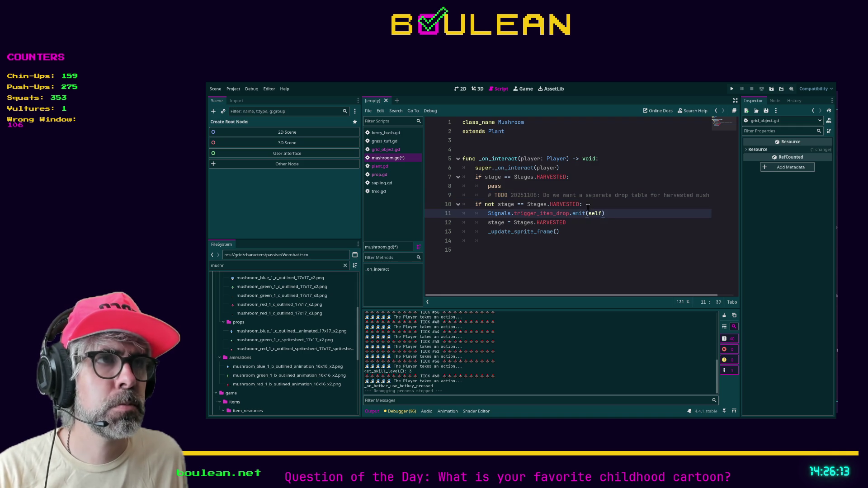
left_click(589, 226)
key("ctrl+s")
key("F5")
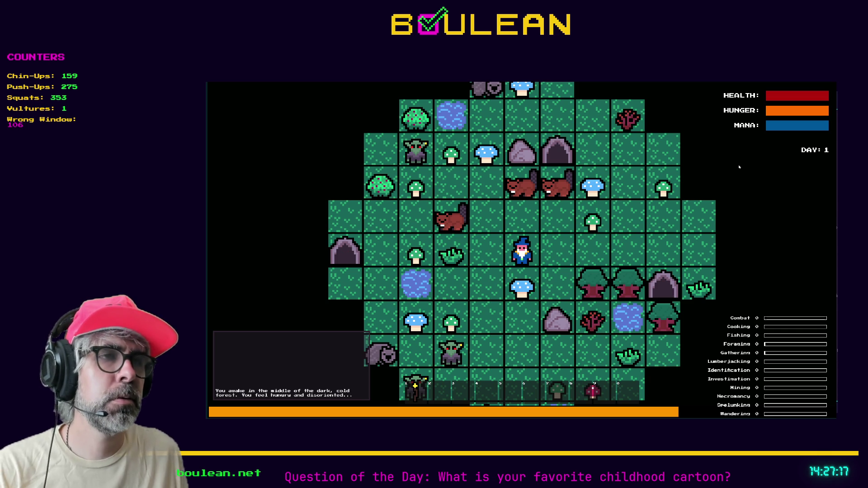
Step: Step the wizard right, chop and pick up the Green Mushroom, then equip the torch
key("d")
key("d")
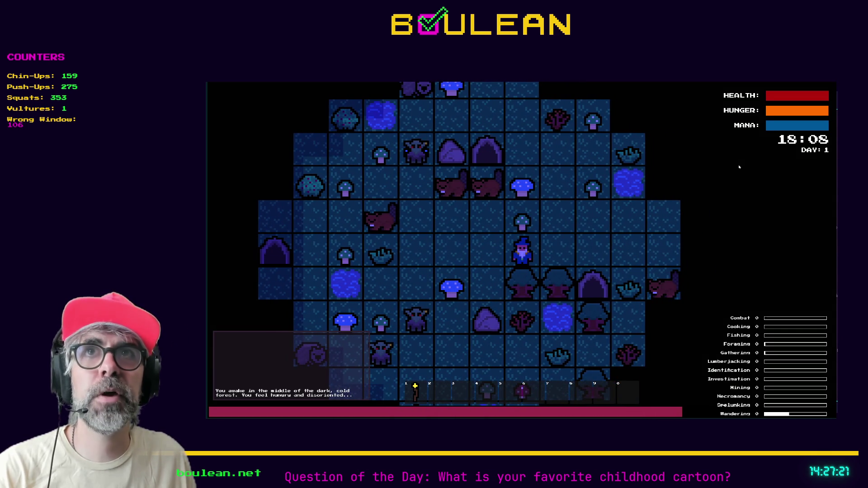
key("w")
key("e")
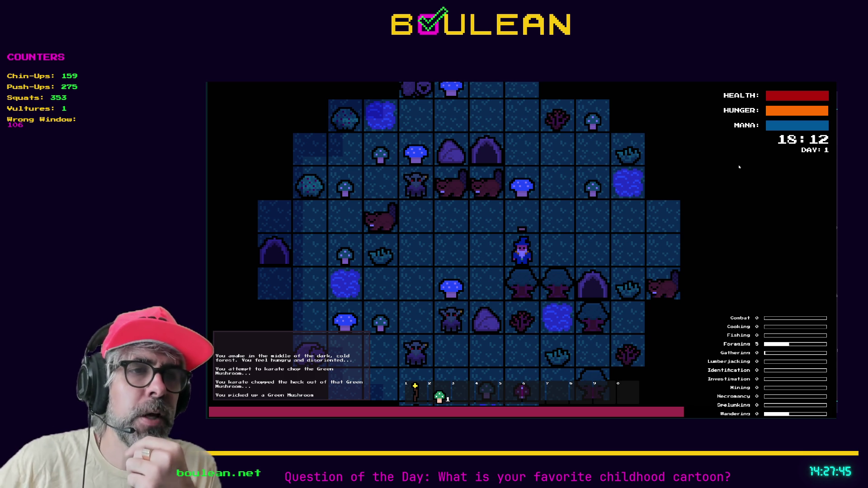
key("1")
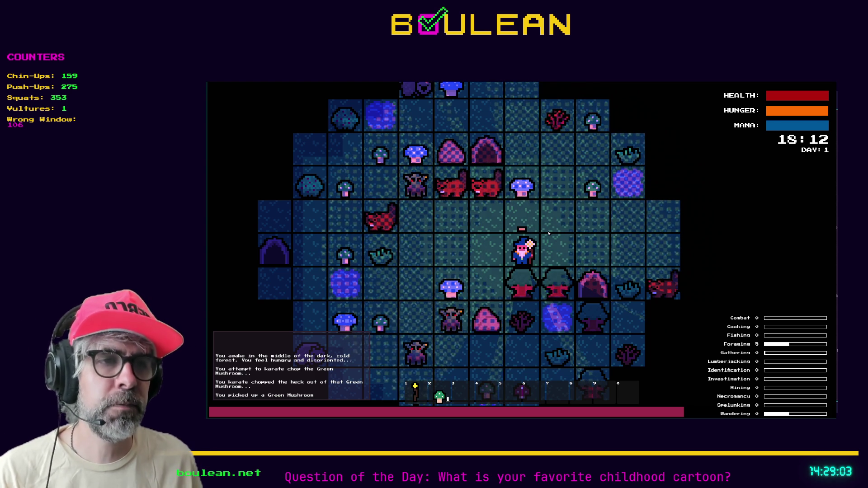
Step: Walk the wizard around chopping and collecting several Green and Blue Mushrooms
key("space")
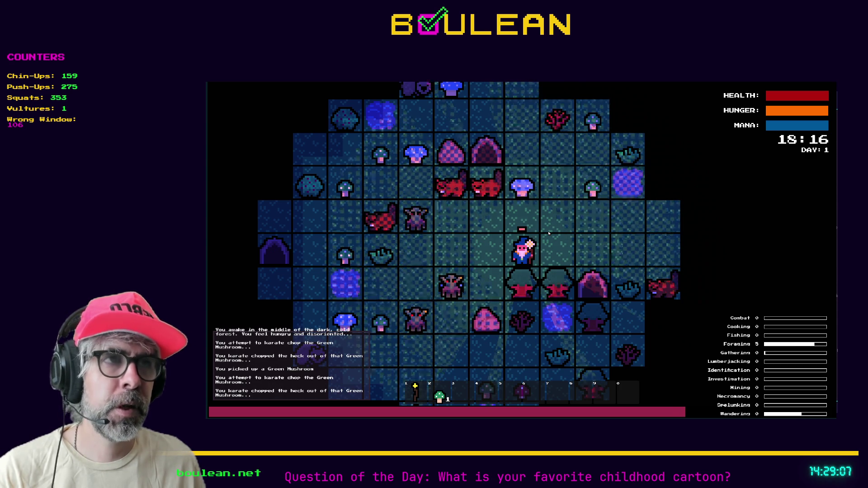
key("Right")
key("Up")
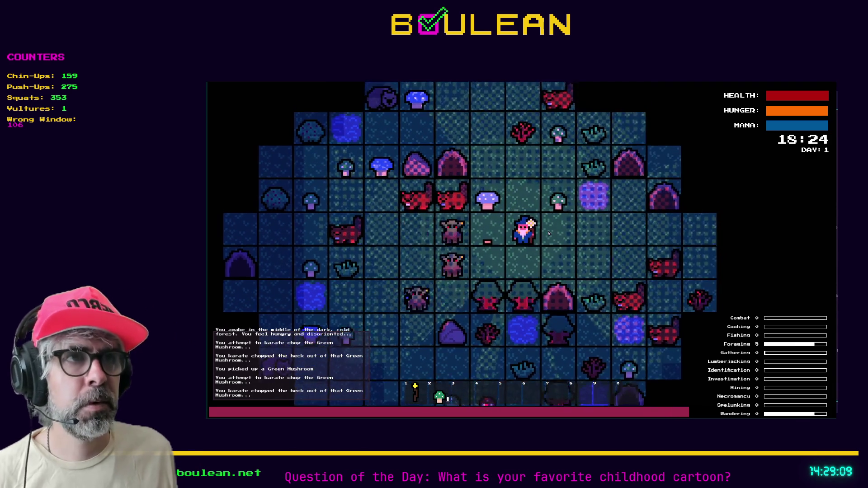
key("Up")
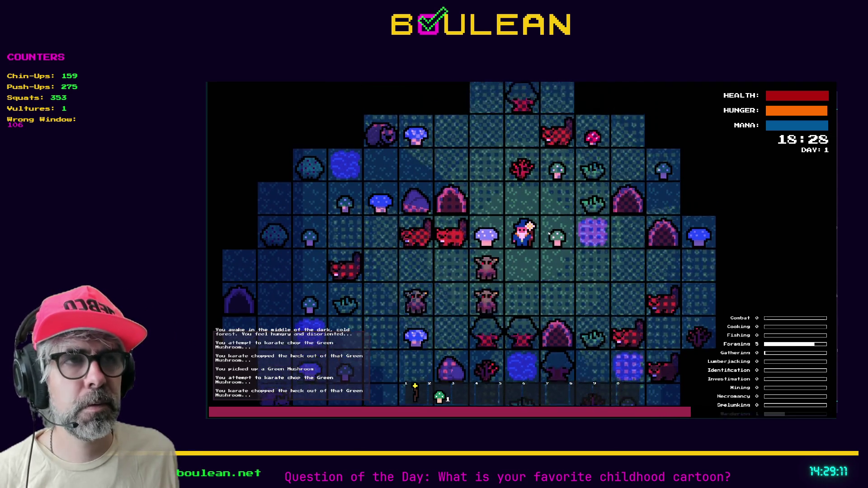
key("Left")
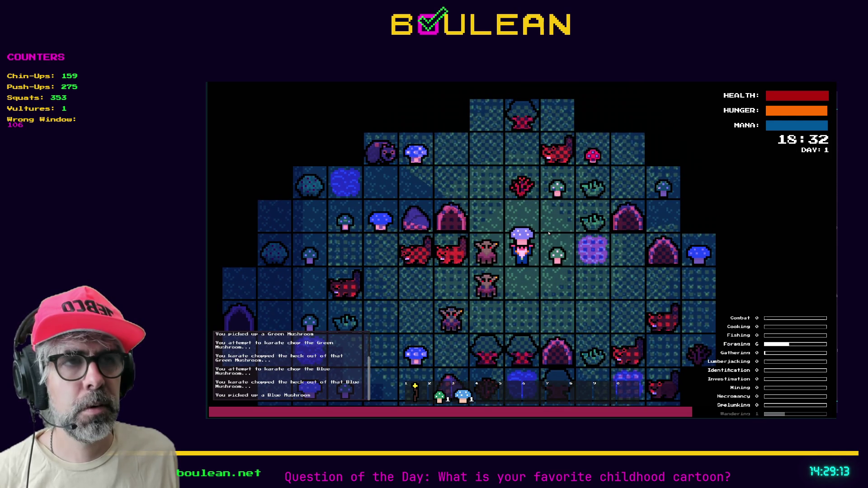
key("Right")
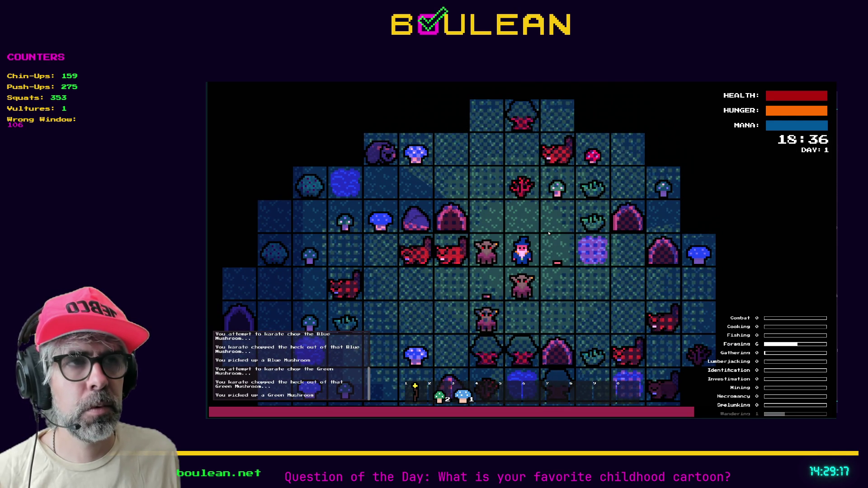
key("Right")
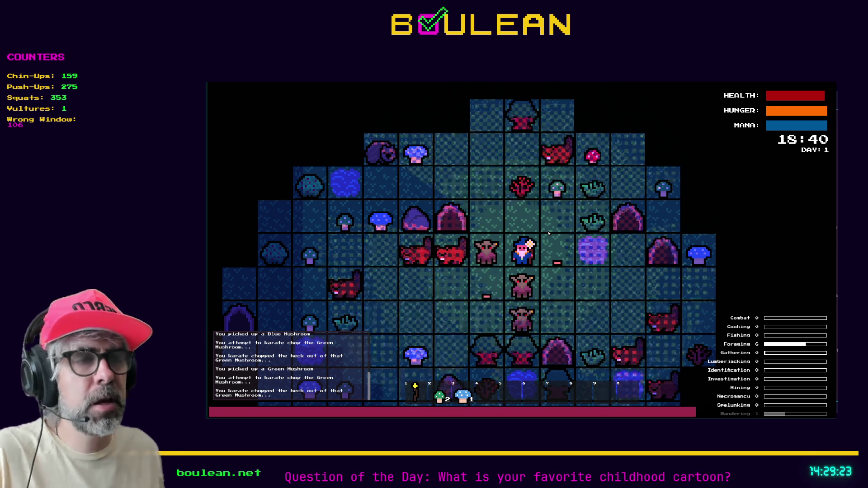
Step: Smite all goblins from the debug cheats, chop another Green Mushroom, then stop the game
key("grave")
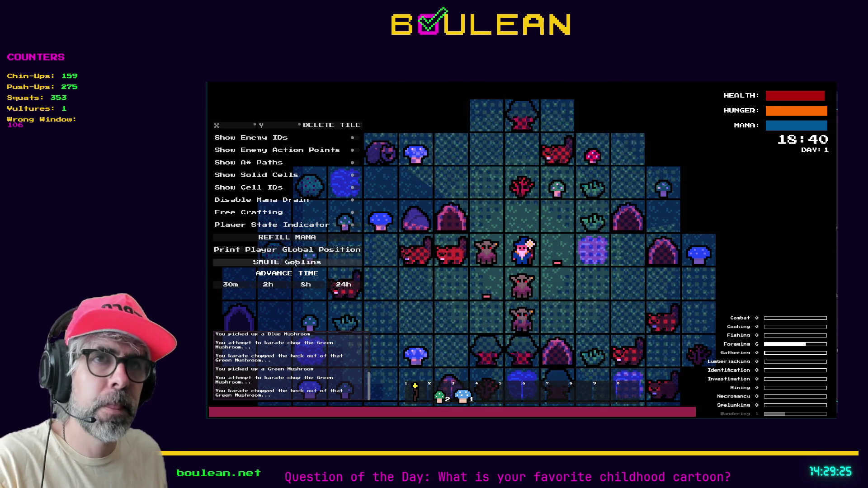
left_click(287, 263)
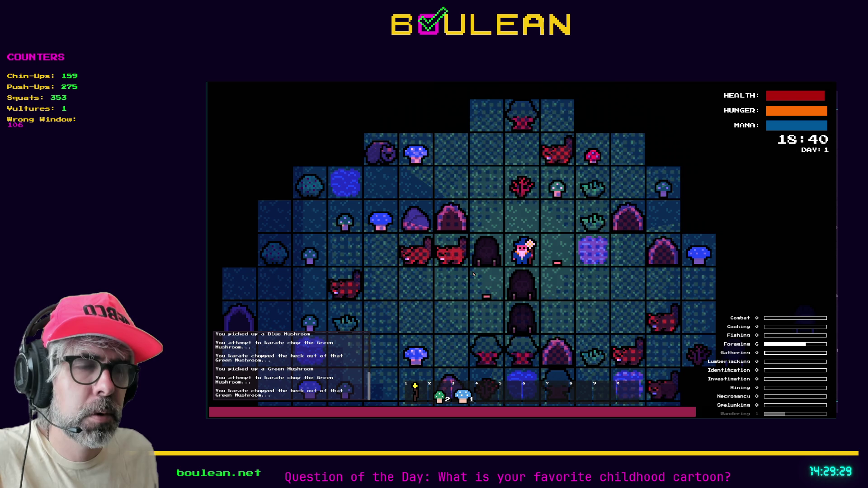
key("space")
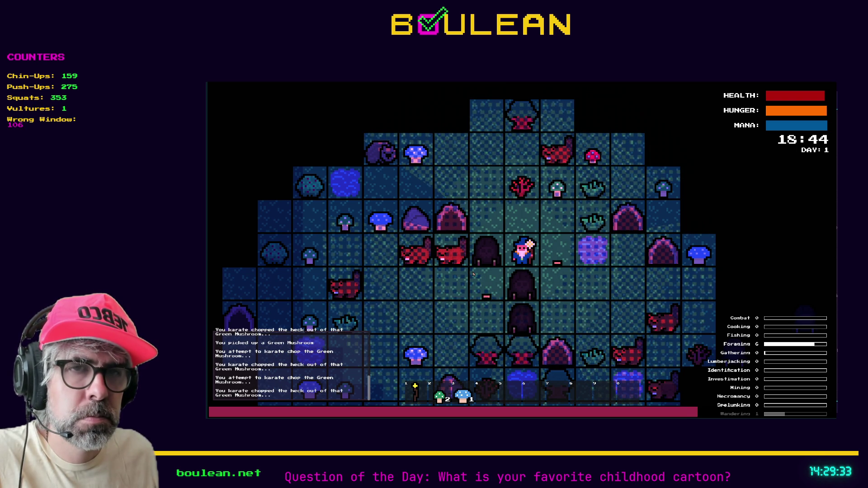
key("space")
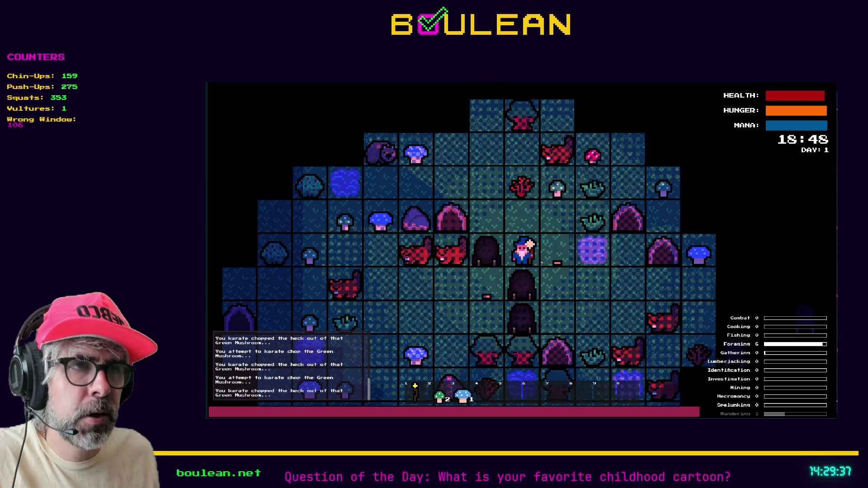
key("Escape")
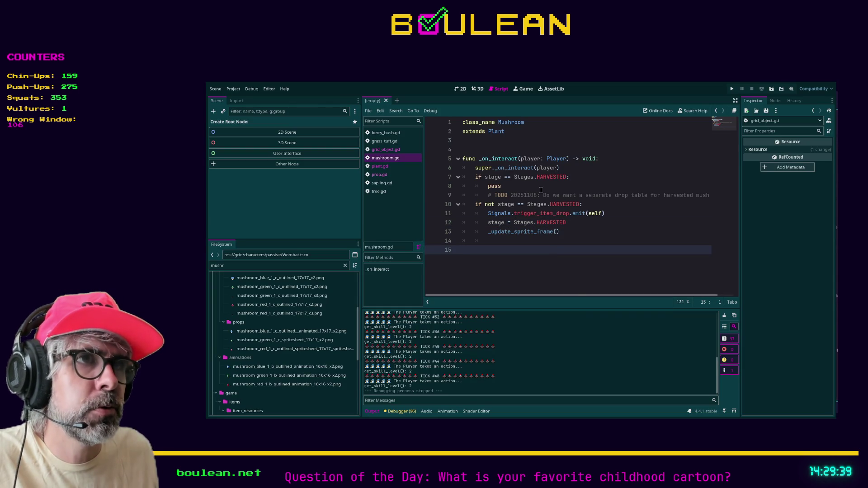
Step: Inspect the successful interaction signal on line 91 of grid_object.gd, then open plant.gd at line 25
left_click(395, 150)
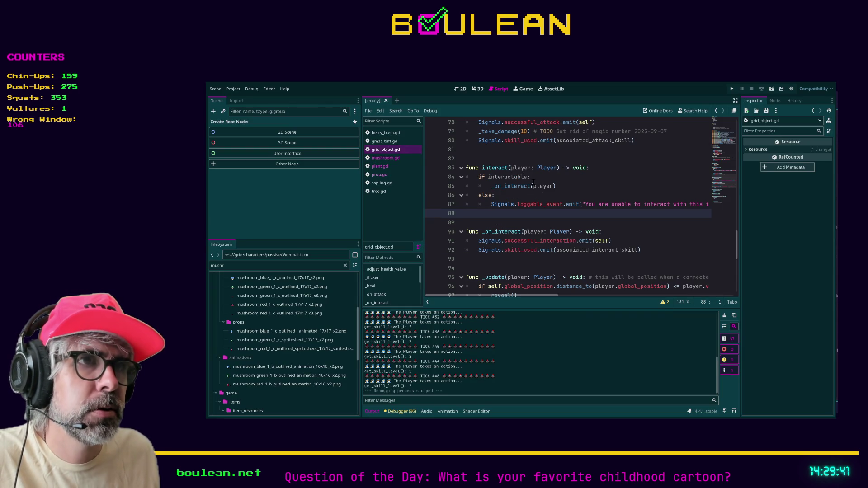
scroll(528, 190, "up", 1)
scroll(529, 212, "down", 1)
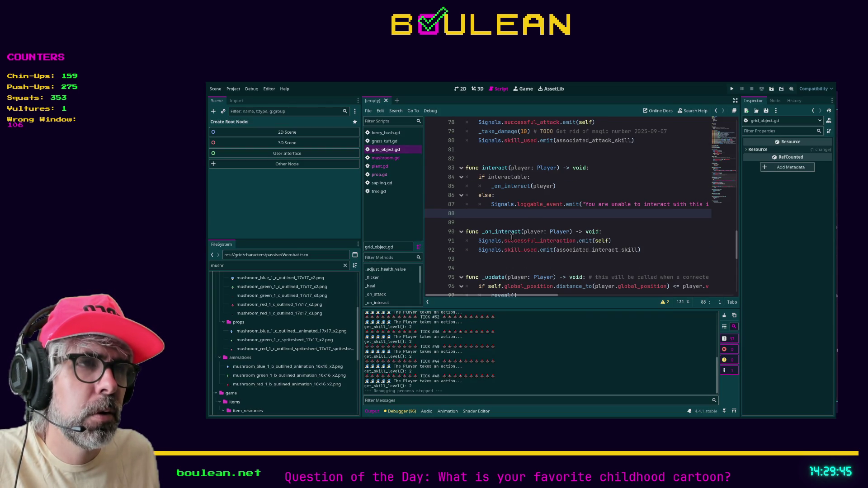
left_click_drag(479, 242, 615, 238)
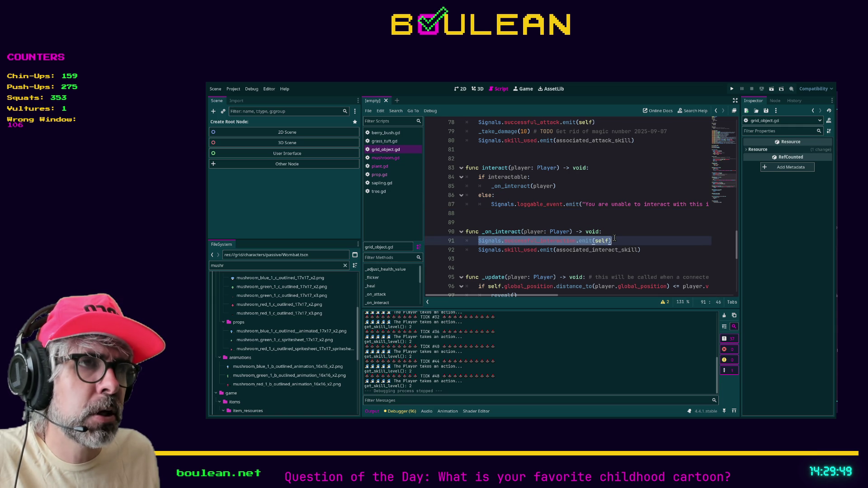
left_click(615, 240)
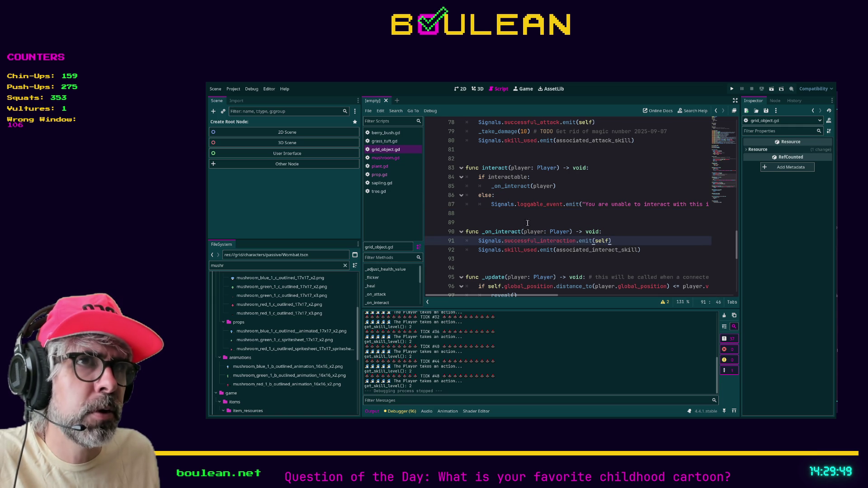
left_click(385, 167)
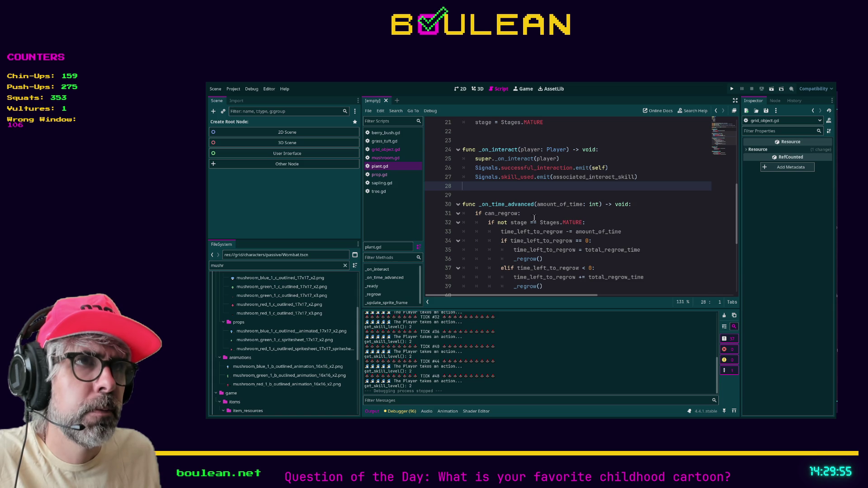
left_click(564, 162)
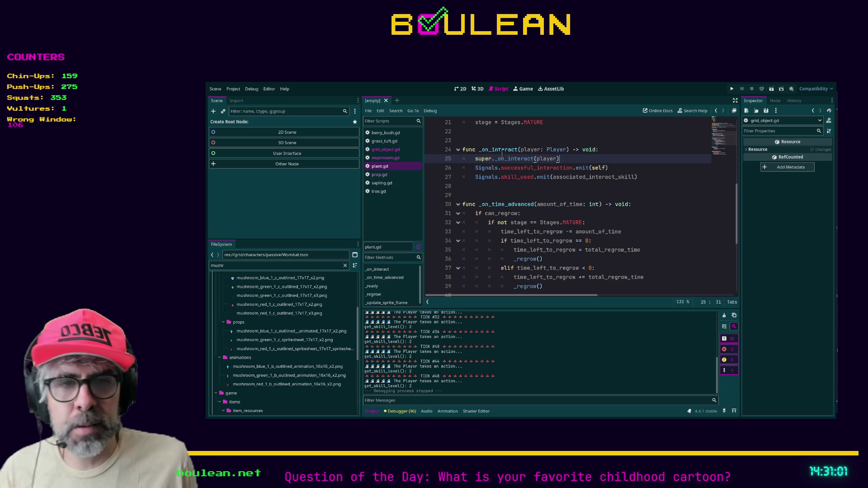
left_click(497, 187)
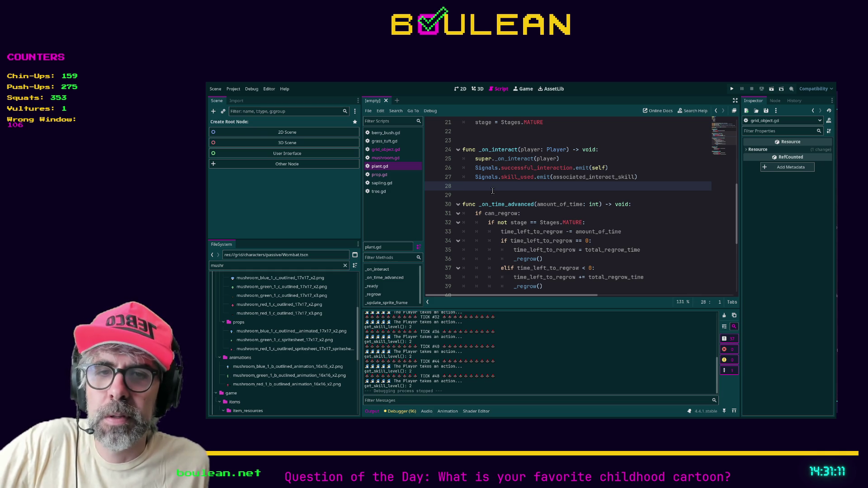
left_click(494, 193)
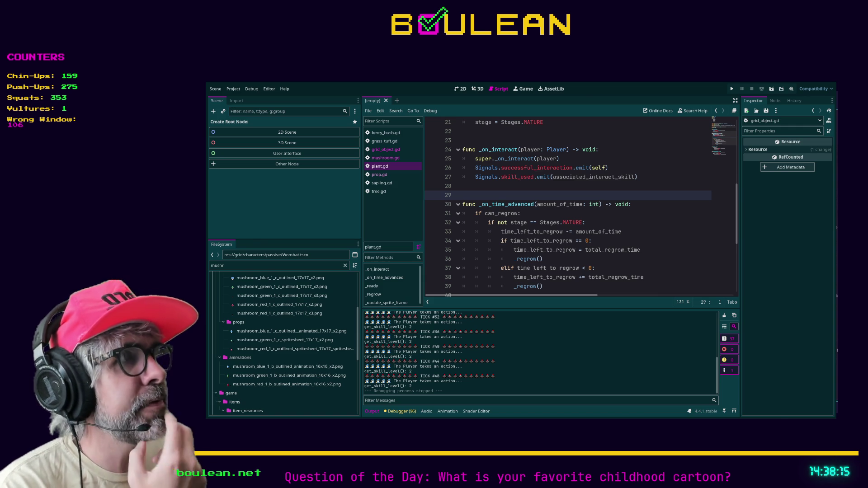
Step: Switch from Godot to the Obsidian notes window
key("alt+Tab")
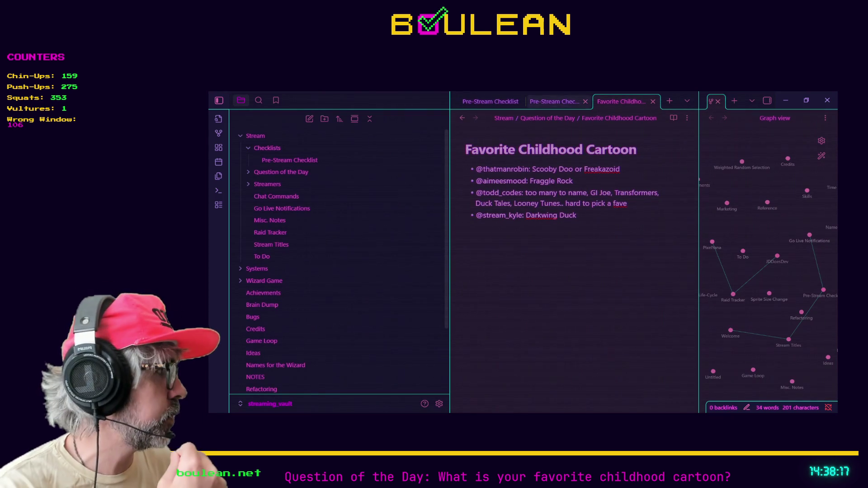
Step: Shrink the Obsidian interface, expand Wizard Game and open its Misc. Notes note
key("ctrl+minus")
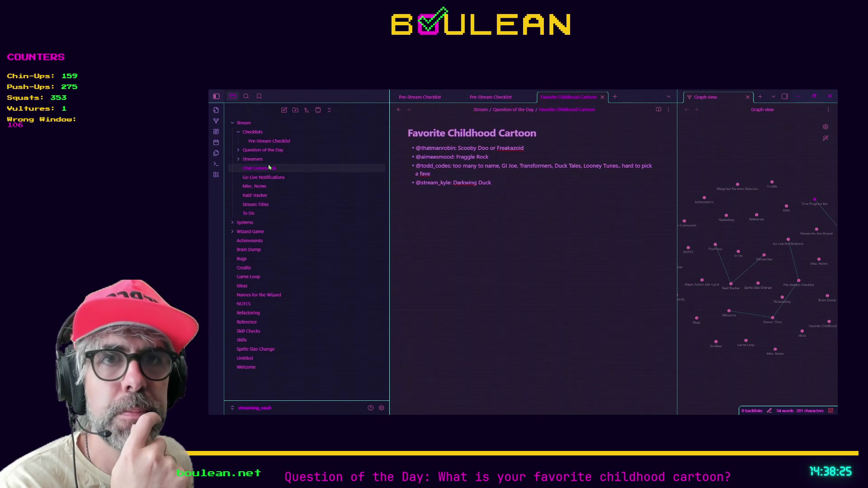
left_click(250, 232)
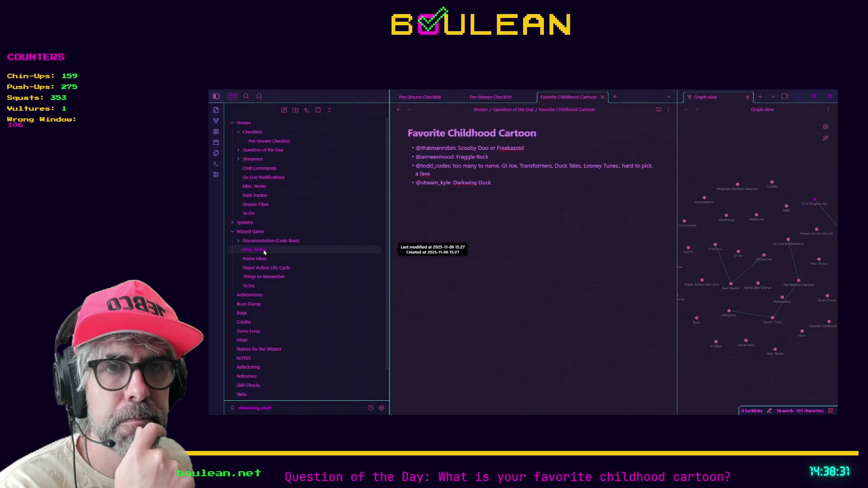
left_click(265, 252)
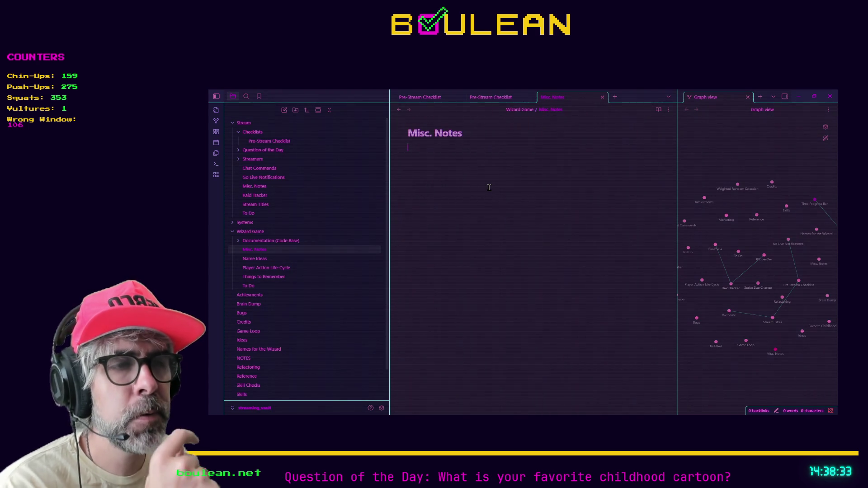
Step: Add the '## Interactions and Skill Checks' heading and start a bullet reading 'Player interacts with an ob…'
key("Return")
type("## ")
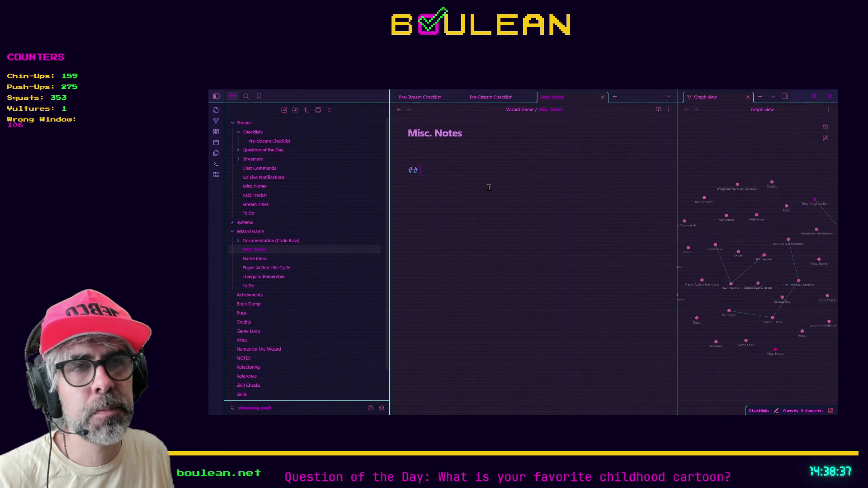
type("Interactions")
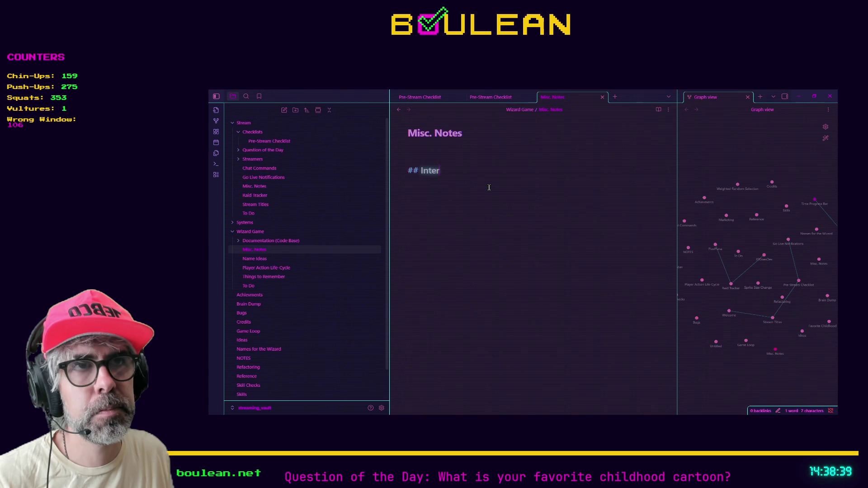
type("and Skill Che")
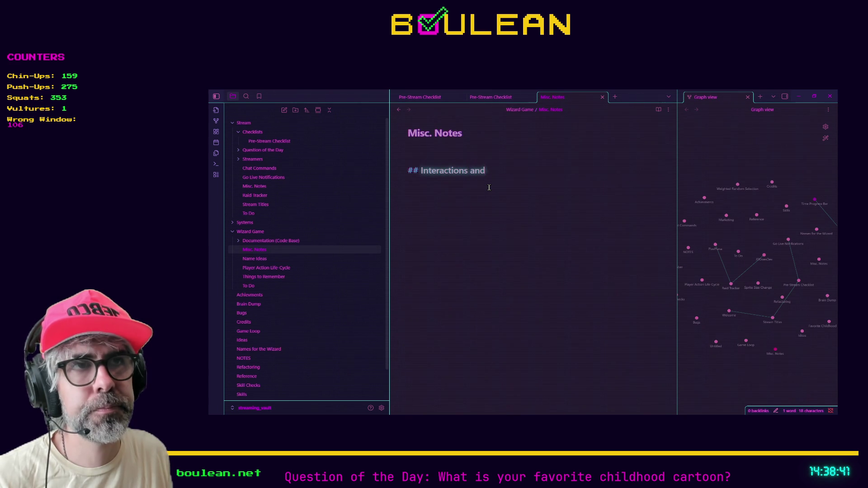
type("cks")
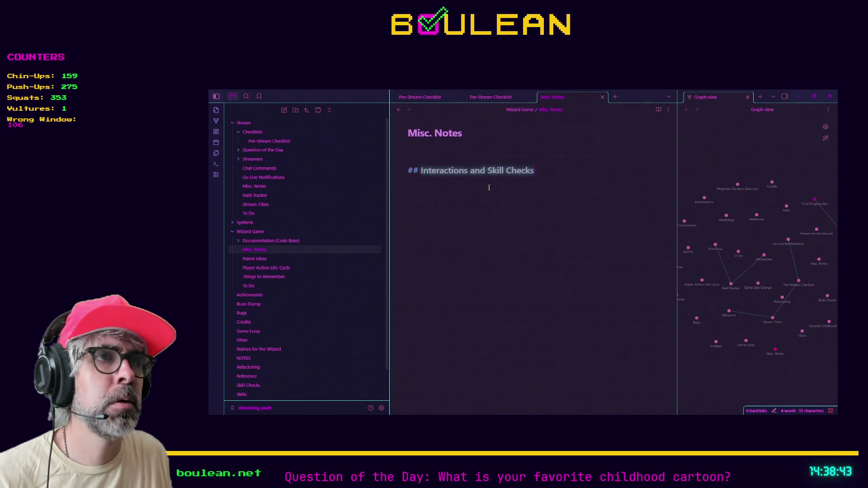
key("Return")
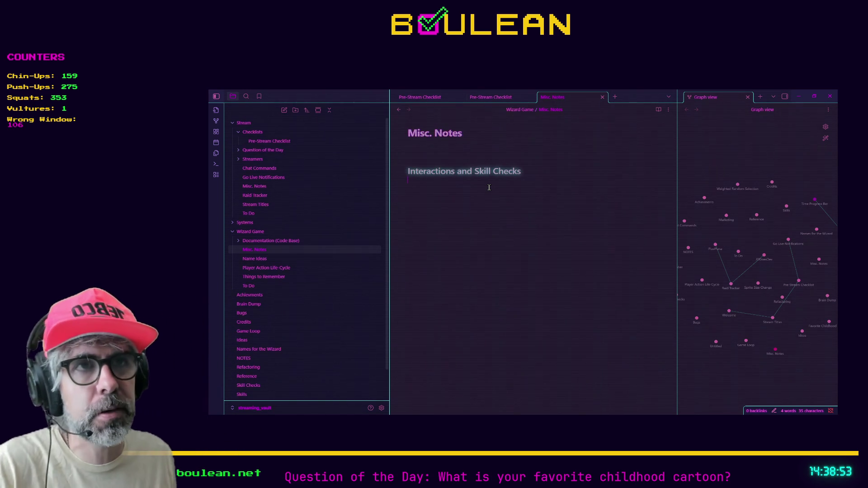
key("Return")
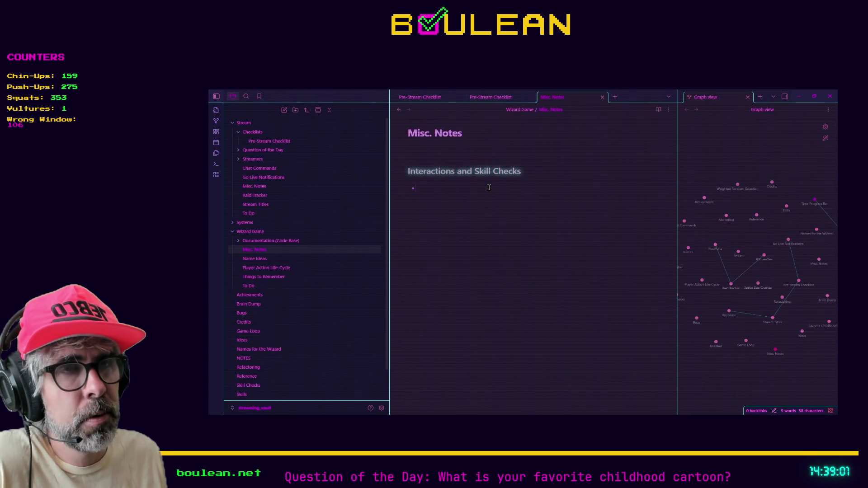
type("Player interac")
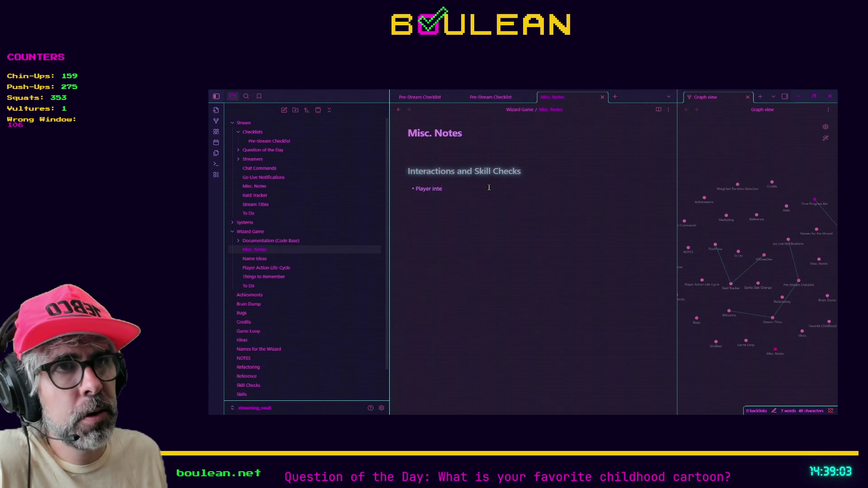
type("ts with an ")
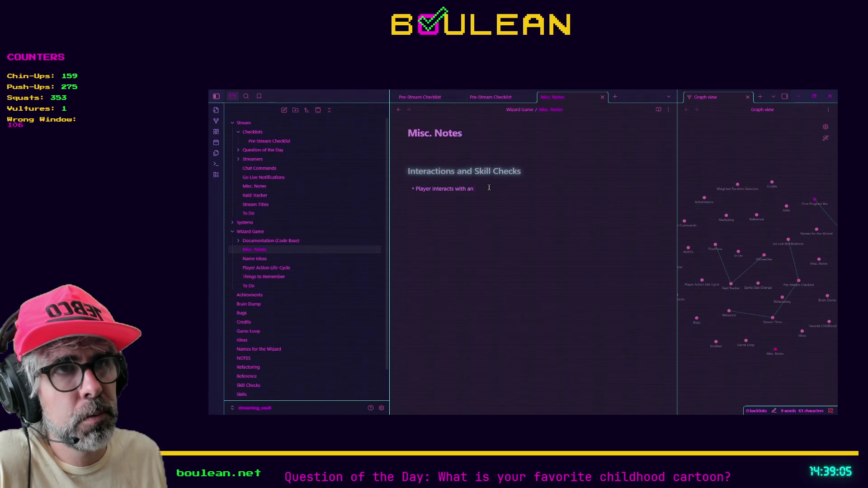
type("ob")
Step: Reword the bullet to 'Player presses key (Ctrl + Direction) to interact with a GridObject'
key("BackSpace")
key("BackSpace")
type("GridObject")
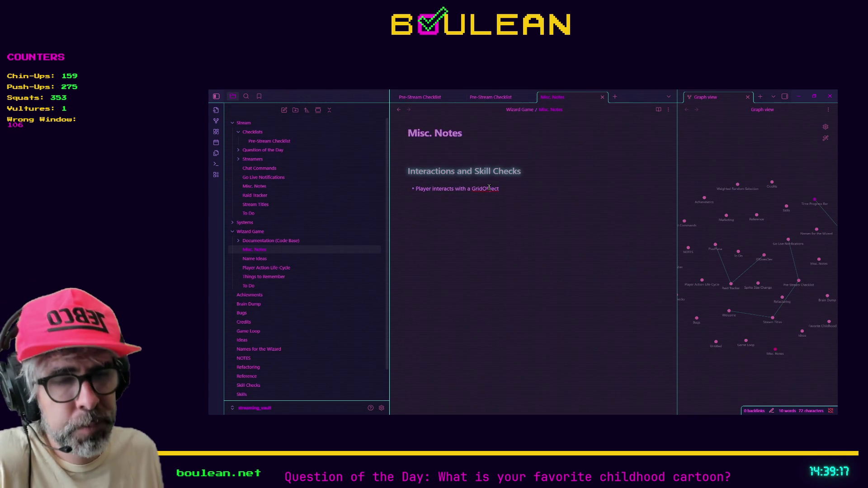
type("ries to")
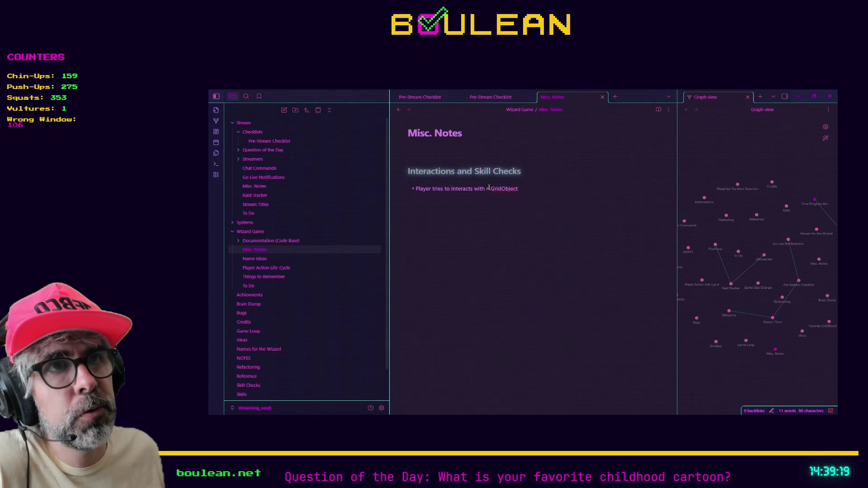
key("ctrl+Right")
key("BackSpace")
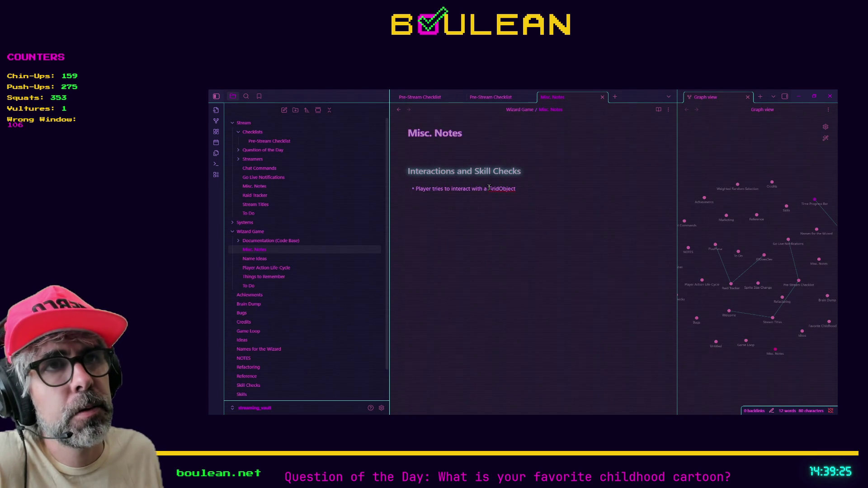
key("BackSpace")
key("BackSpace")
key("BackSpace")
type("presse")
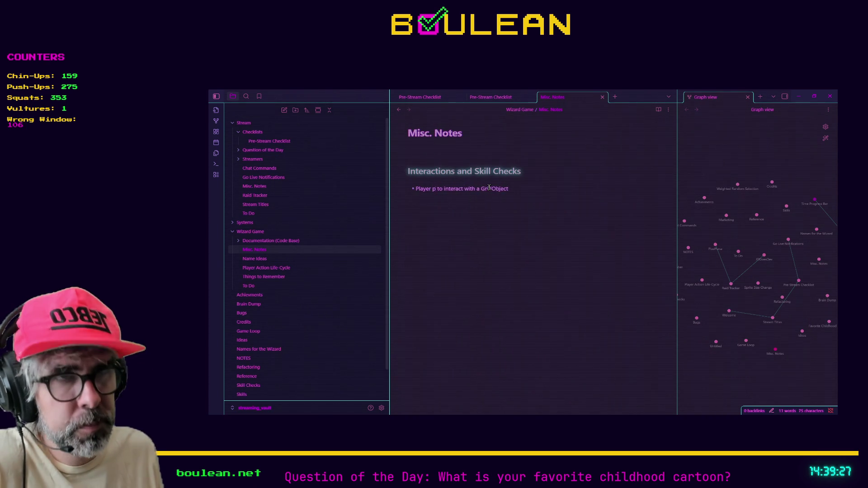
type("s")
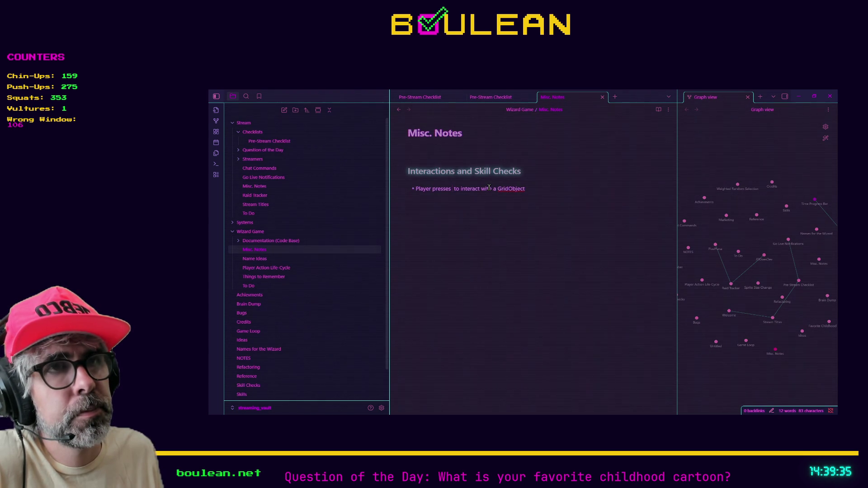
type("keyboard")
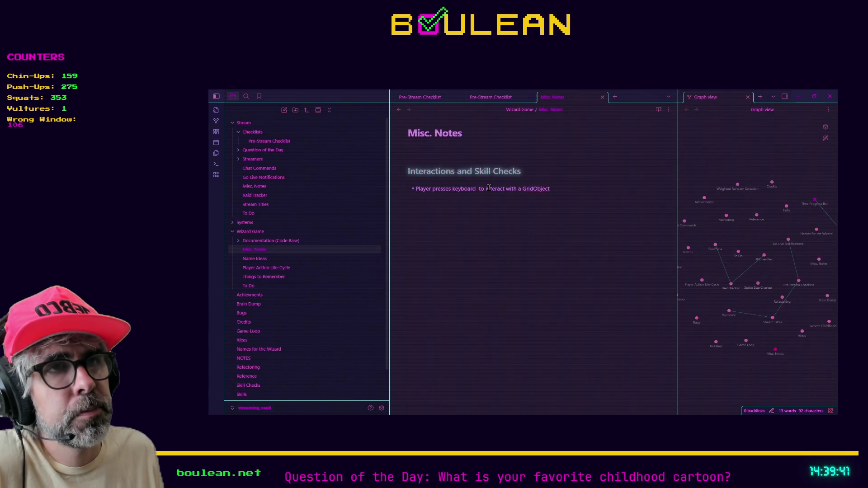
key("BackSpace")
key("BackSpace")
key("BackSpace")
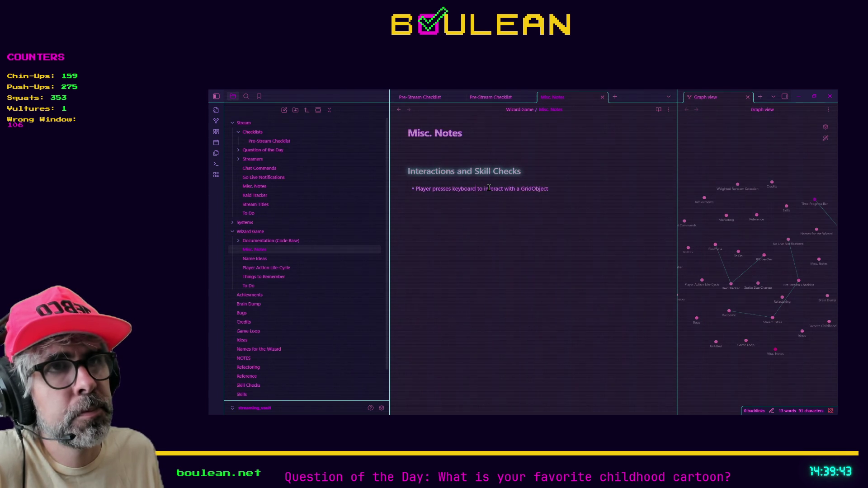
type("k")
key("BackSpace")
type("key")
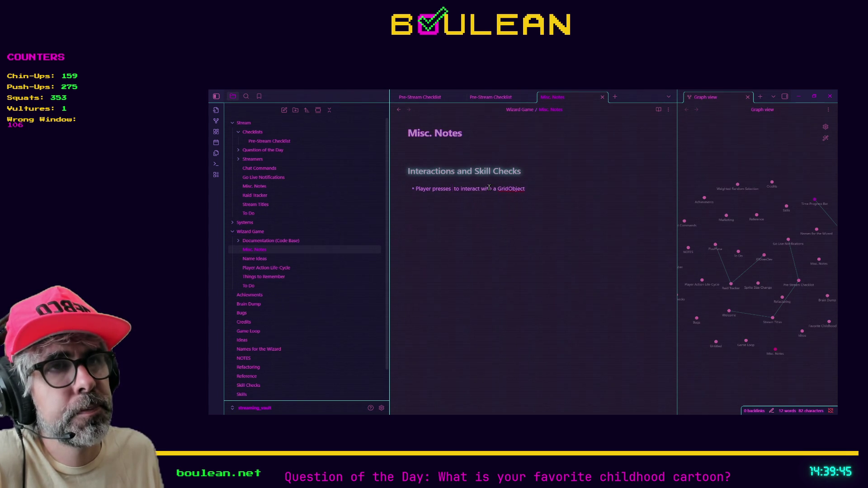
type(" (Ctrl) + ")
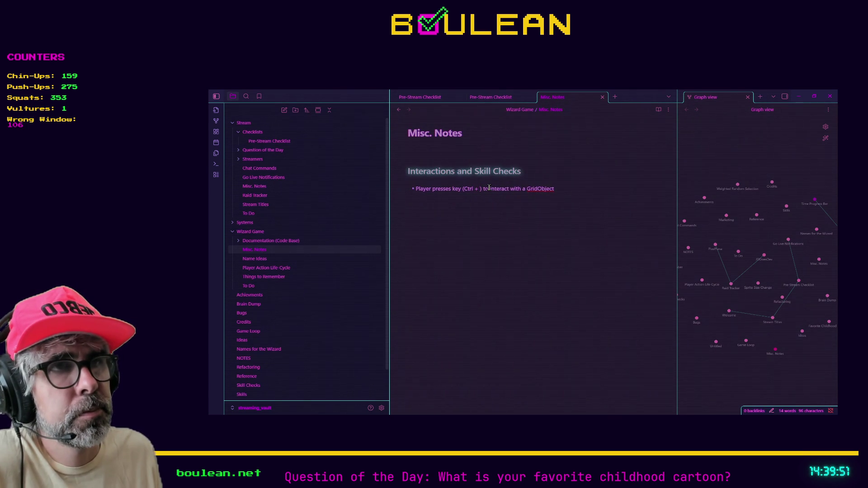
type(" Direction")
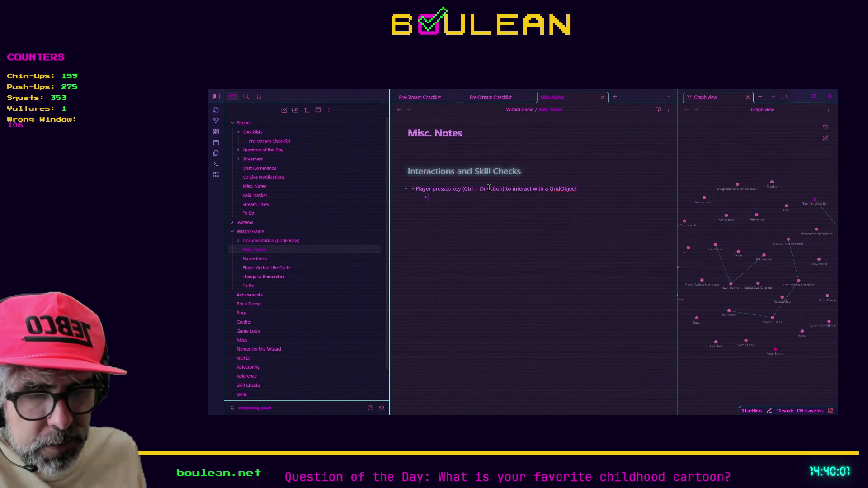
Step: Write the nested sub-bullet 'Skill check - Pass / Fail'
type("Skil")
key("BackSpace")
key("BackSpace")
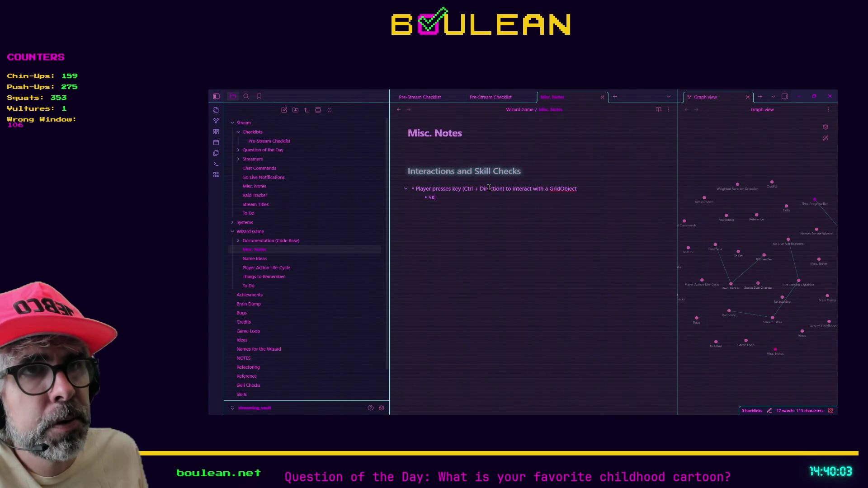
type("kill check")
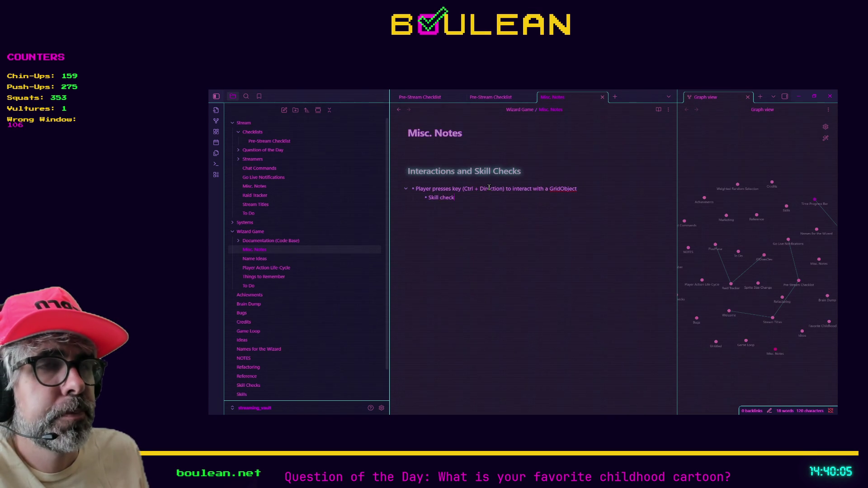
type(":")
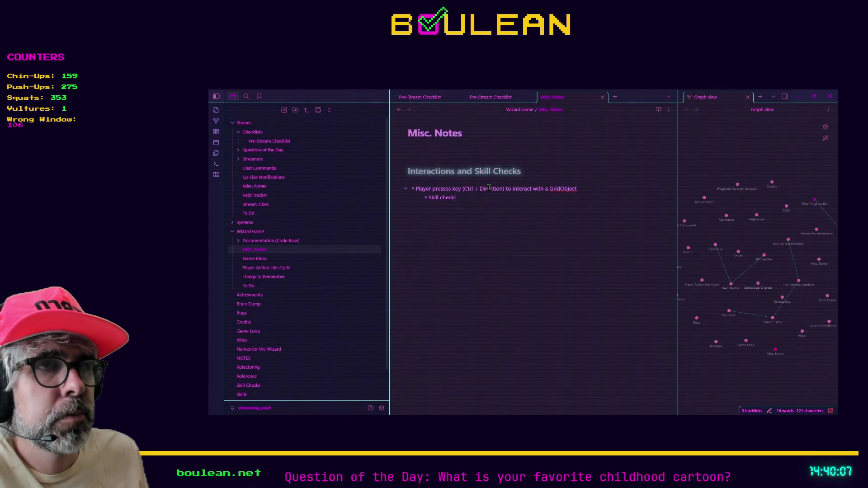
key("BackSpace")
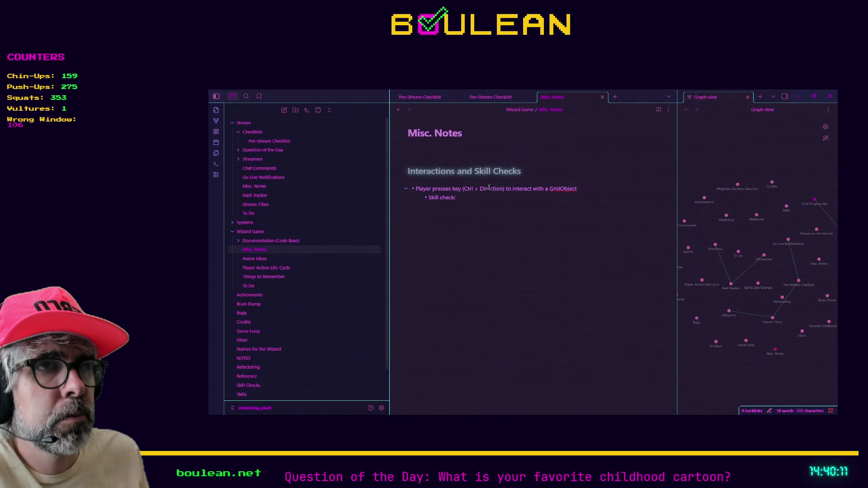
type("- Pass /")
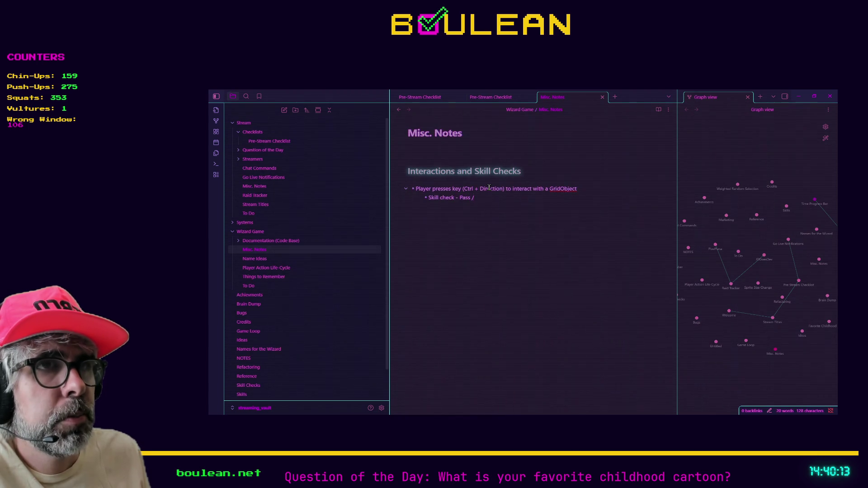
type(" Fail")
Step: Add nested 'Pass:' and 'Fail:' outcomes, with 'Interact' under Pass
key("Return")
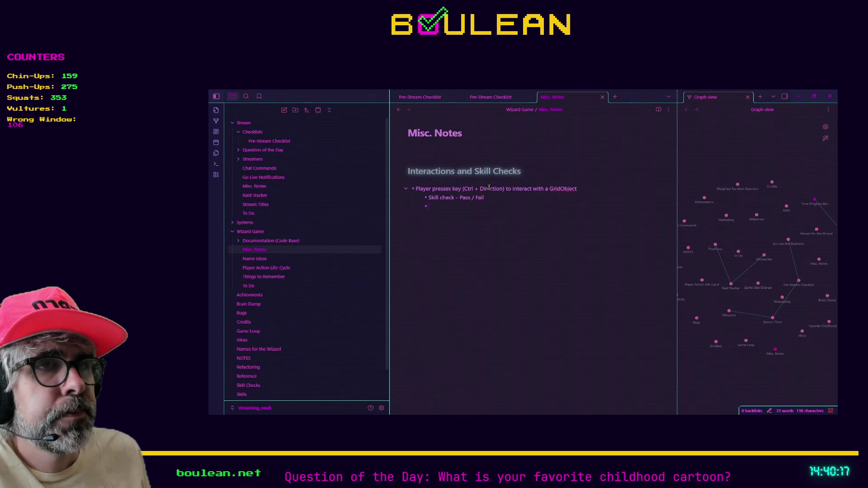
key("Tab")
type("ass:")
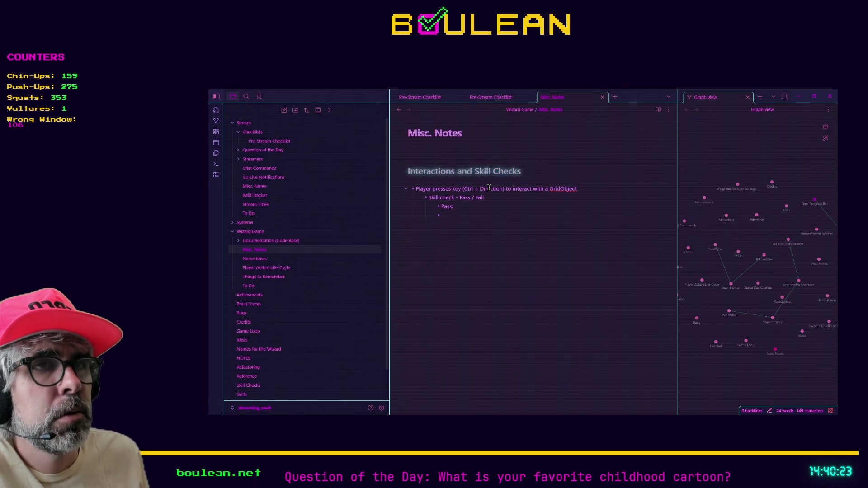
key("Tab")
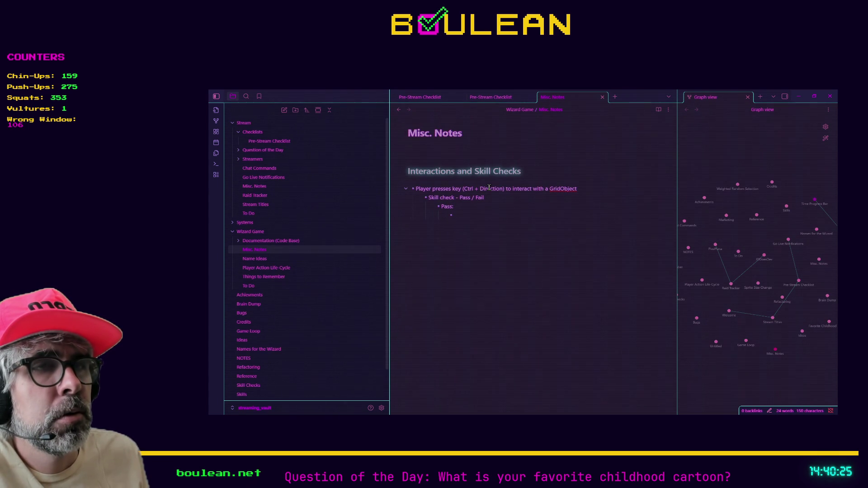
type("Interact ")
type("Failt:")
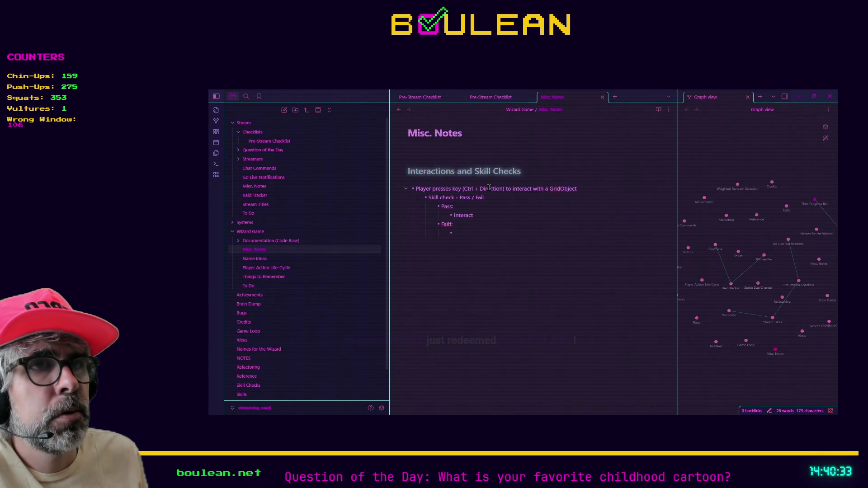
Step: Explain under Fail that the failed attempt is shown in the event log and time passes
type("aCannot interact")
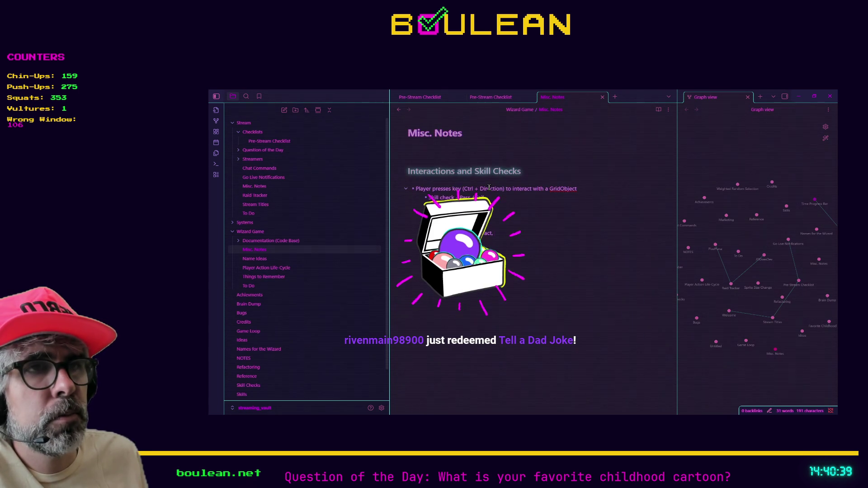
type(" let player")
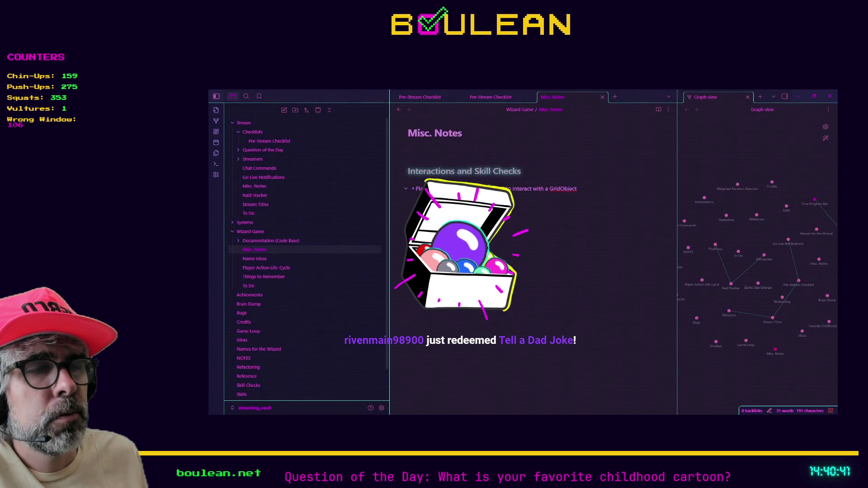
type("know the attemp")
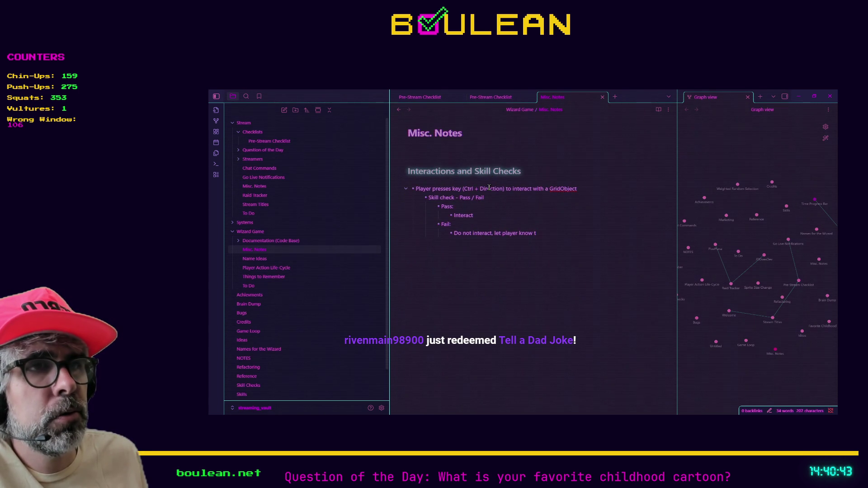
type("t failed in the event log.")
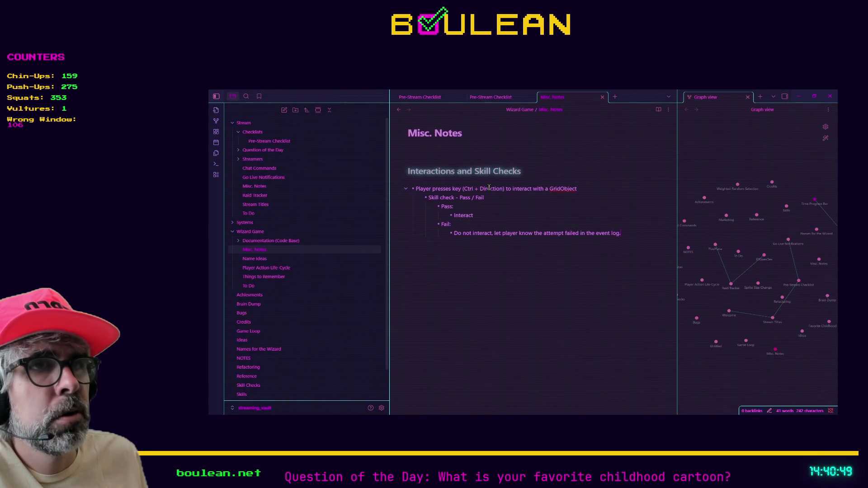
type("ime passes, bu")
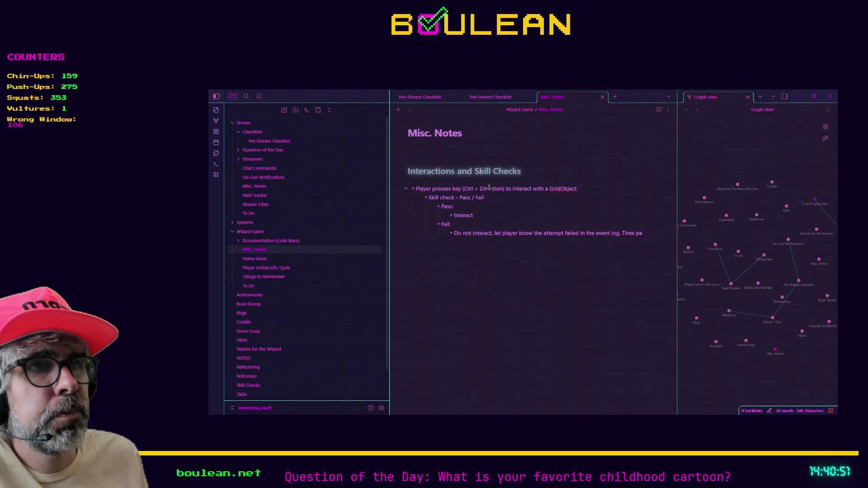
type("t nothing else happens.")
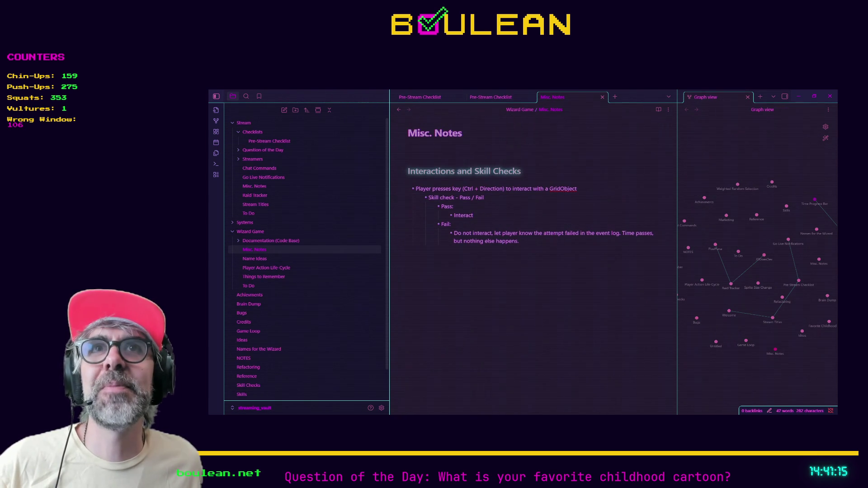
key("alt+Tab")
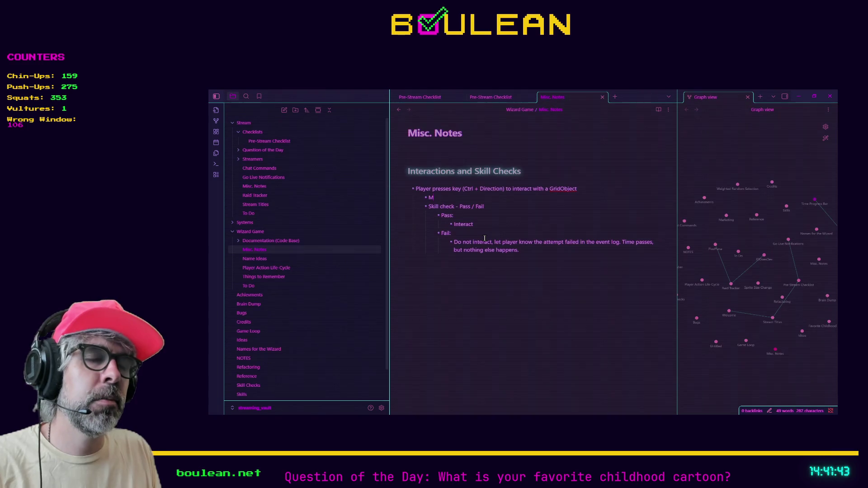
Step: Add a 'Check to make sure object is interactable' line and indent the skill-check block beneath it
type("Check tomake sure ")
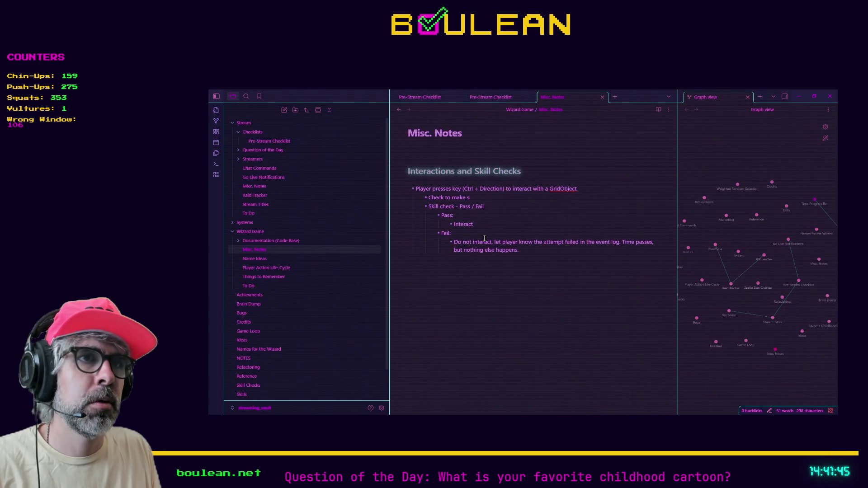
type(" inter")
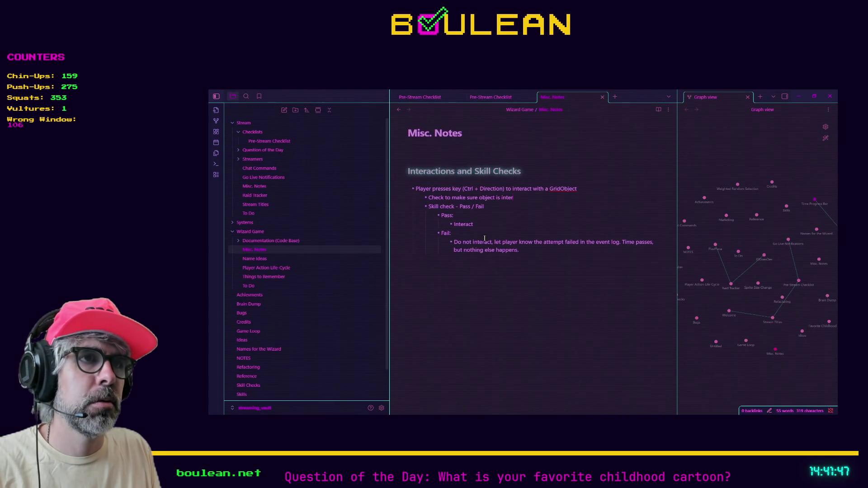
type("able")
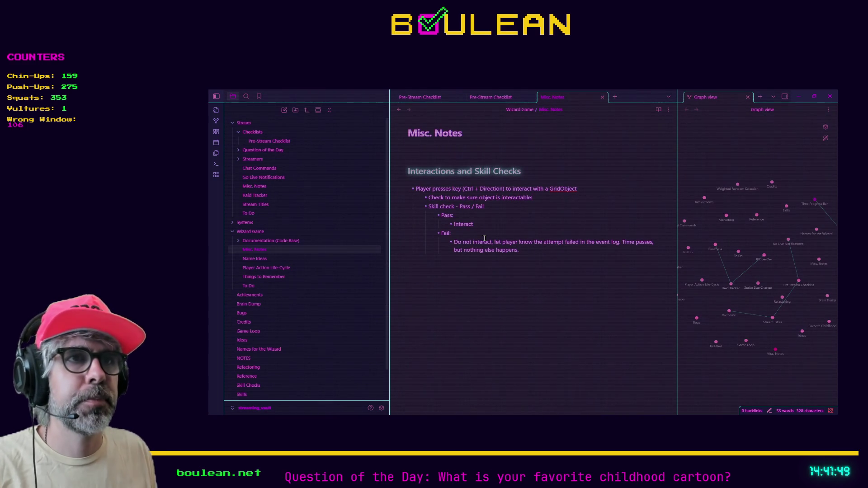
left_click_drag(531, 251, 419, 211)
key("Tab")
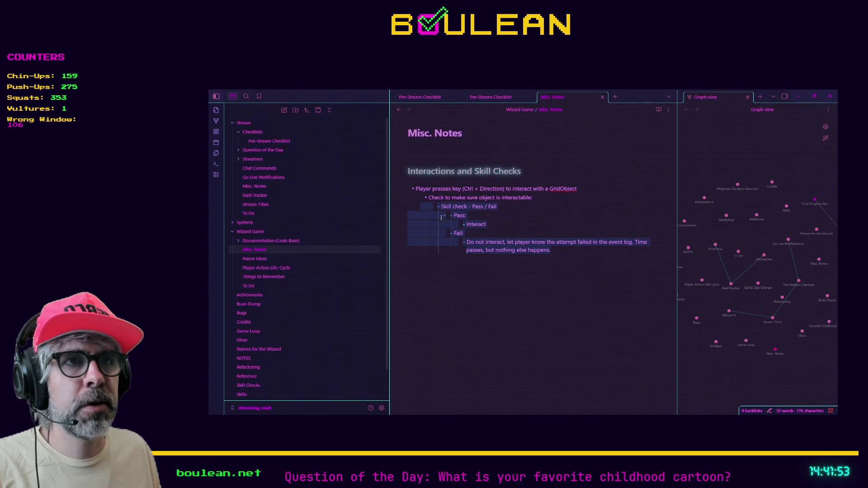
left_click(606, 284)
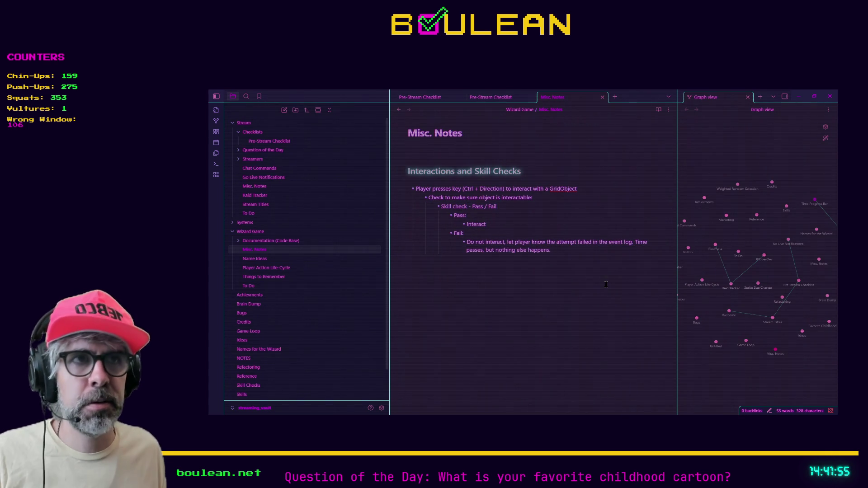
Step: Add an 'Interactable:' bullet and nest the skill-check block under it
left_click(533, 199)
key("Return")
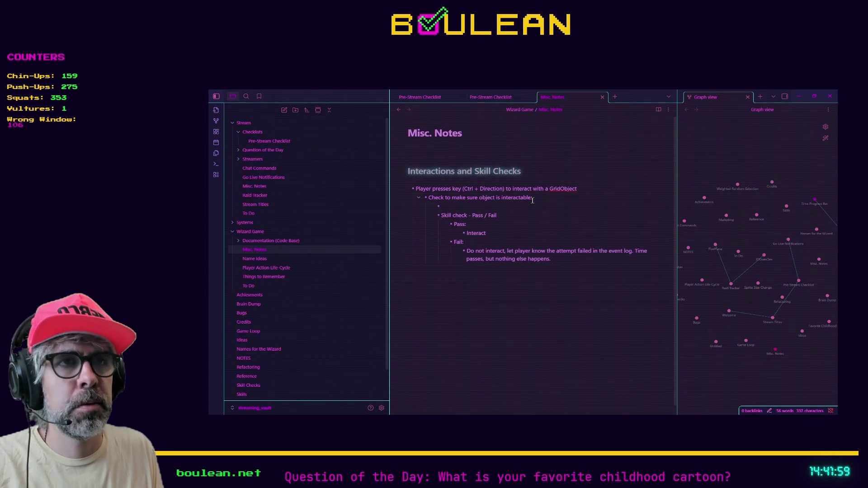
type("Interac")
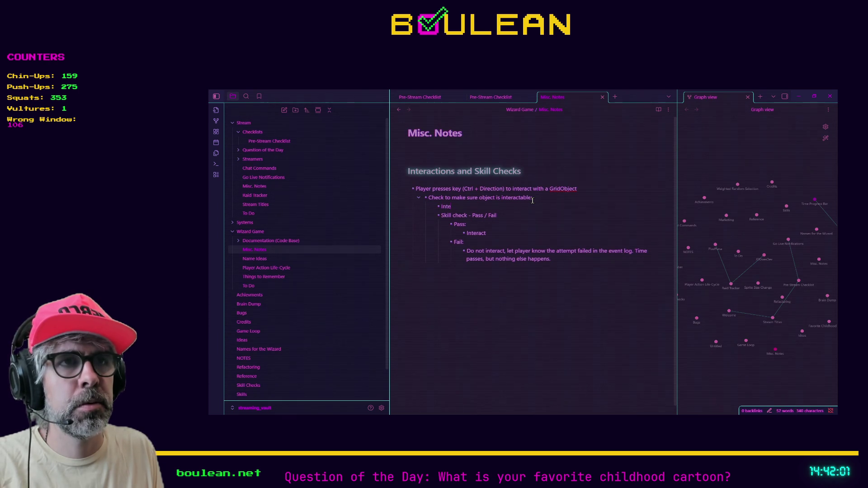
type("table:")
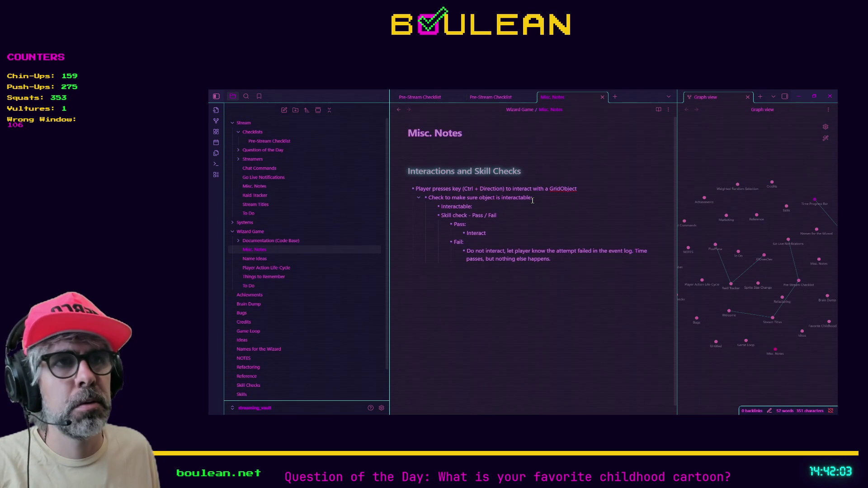
left_click_drag(551, 260, 414, 216)
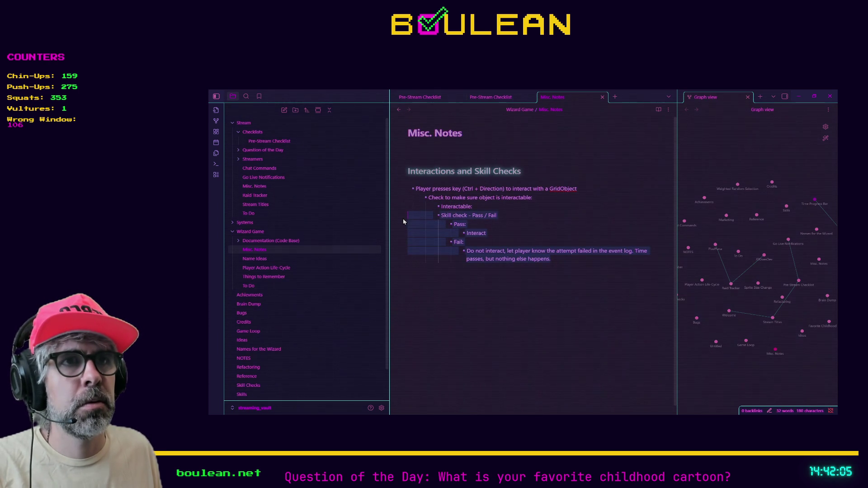
key("Tab")
left_click(593, 265)
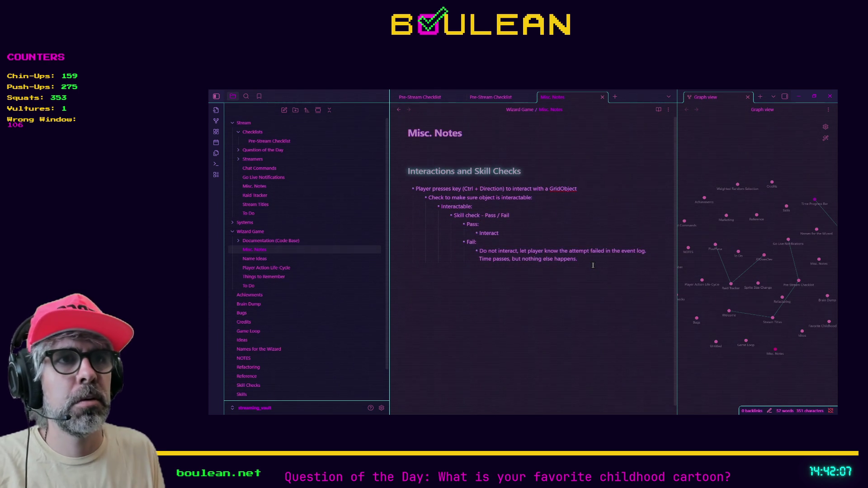
Step: Add a 'Not Interactable' branch at the same level, with a new nested bullet below it
key("shift+Tab")
type("ot Interactable")
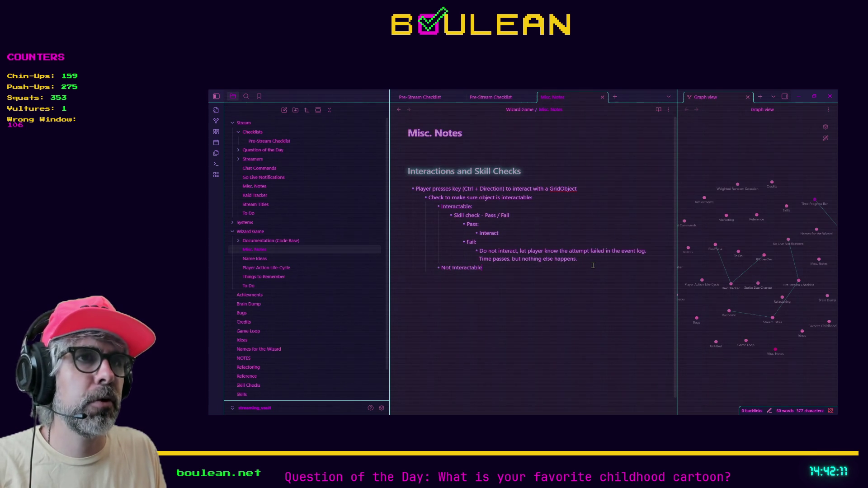
key("Return")
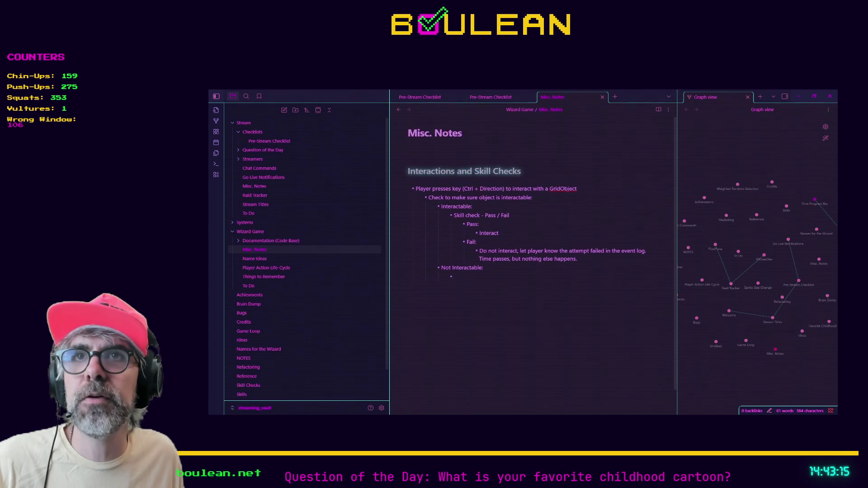
Step: Bring the Obsidian notes window back into focus
key("alt+Tab")
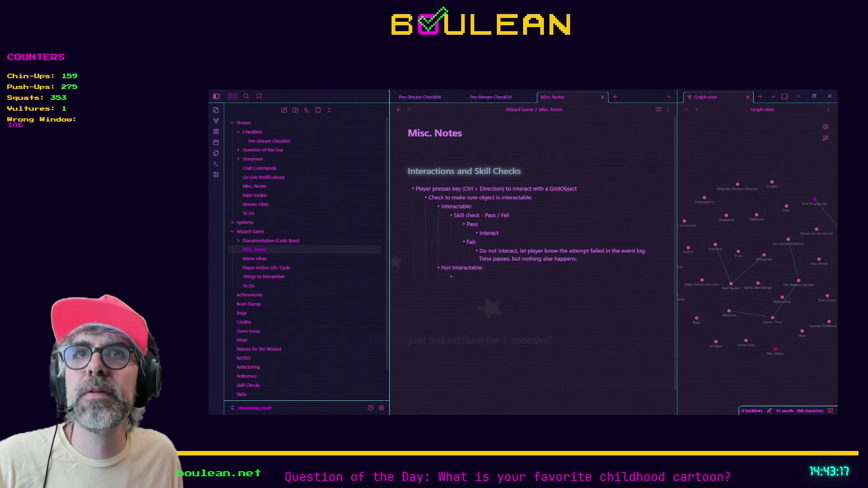
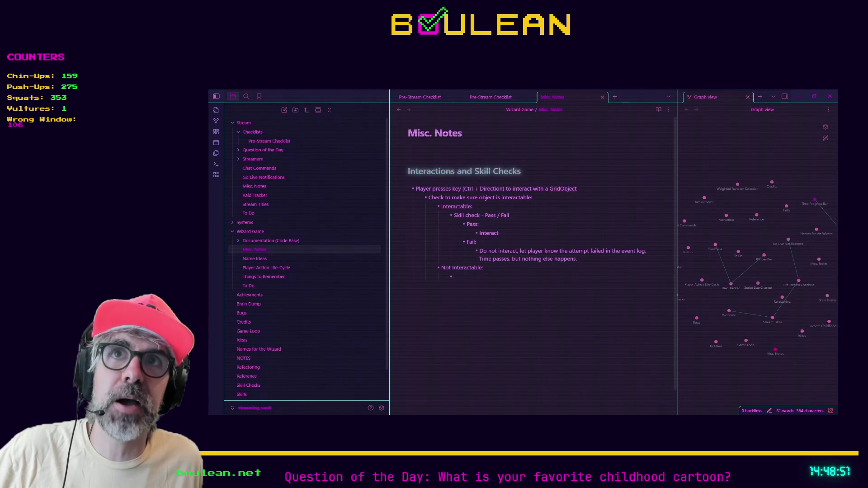
Step: Return to the Misc. Notes page and place the cursor under Not Interactable:
key("alt+Tab")
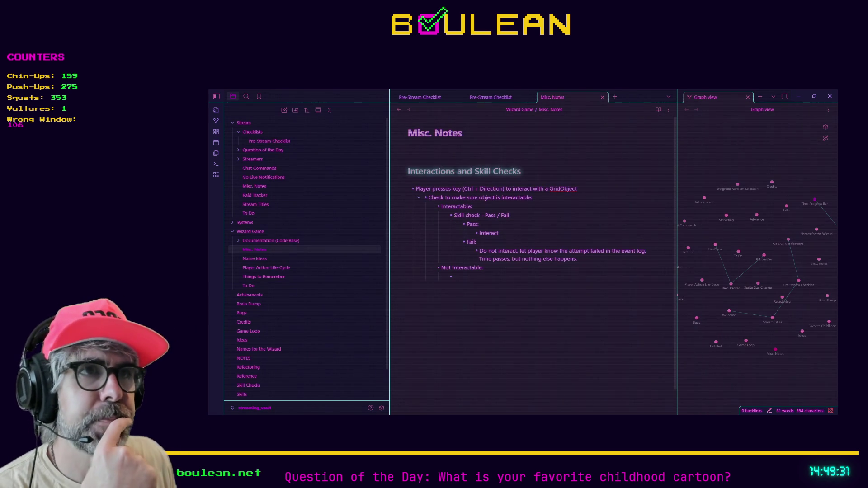
left_click_drag(429, 197, 525, 201)
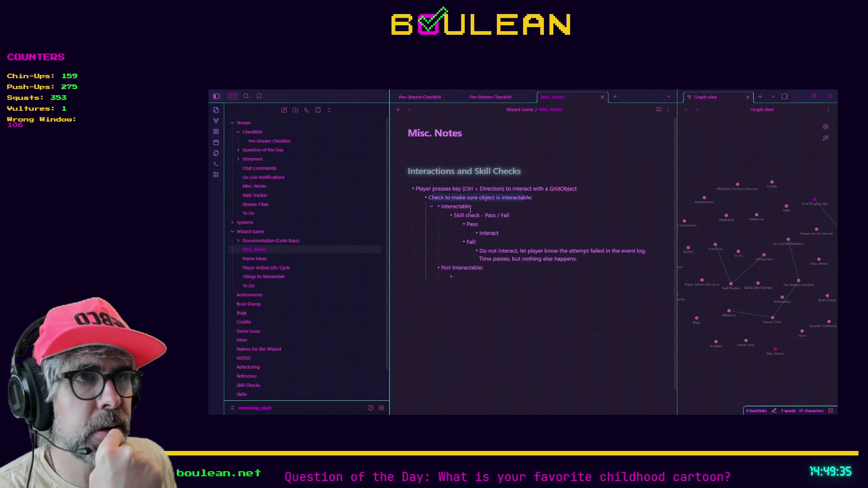
left_click(448, 207)
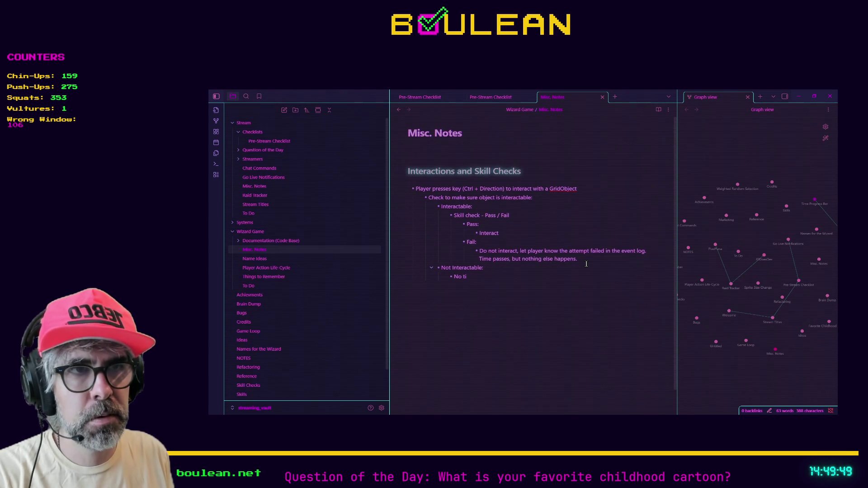
Step: List no time passes, event-log message "this is not interactable", no skill check, nothing else happens
type("me passes")
key("Return")
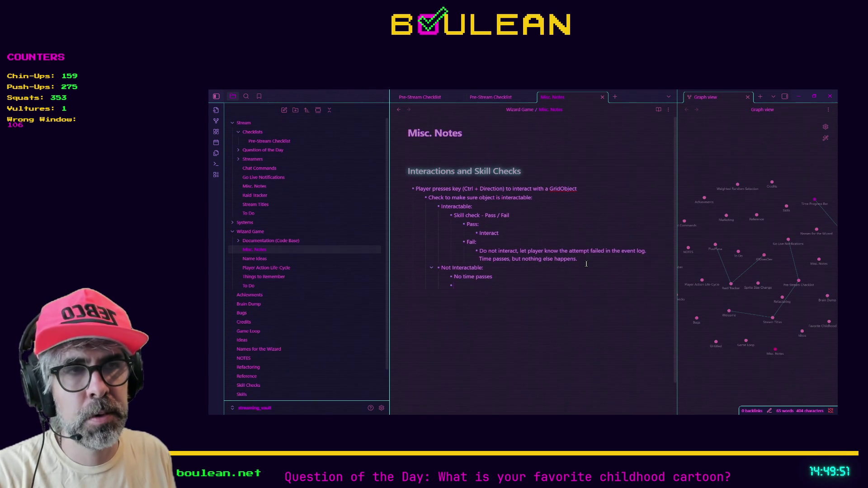
type("Print mess")
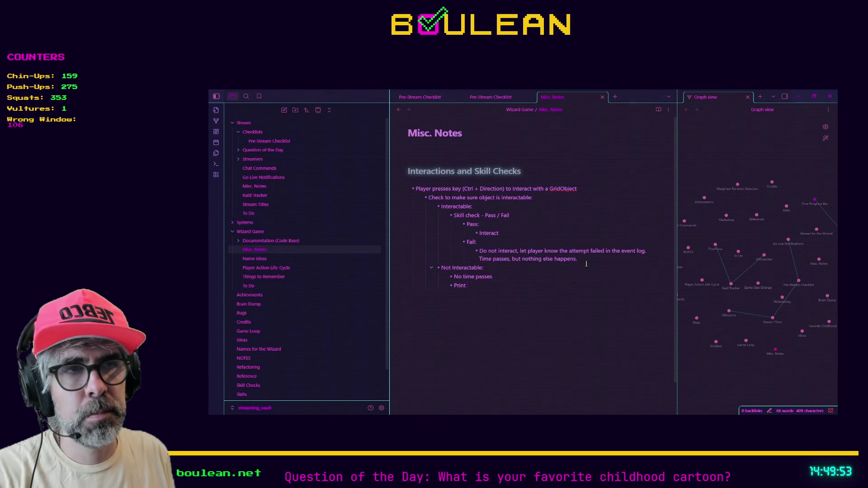
type("age to event log \"")
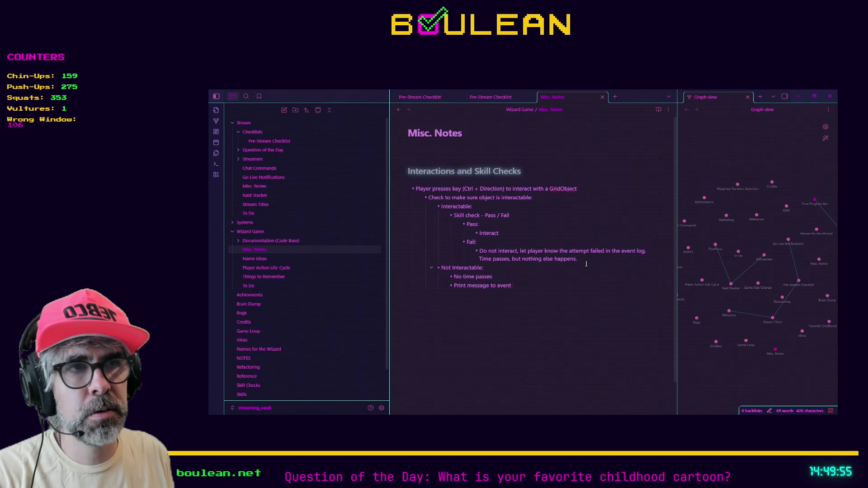
type("this is not inter")
type("actable")
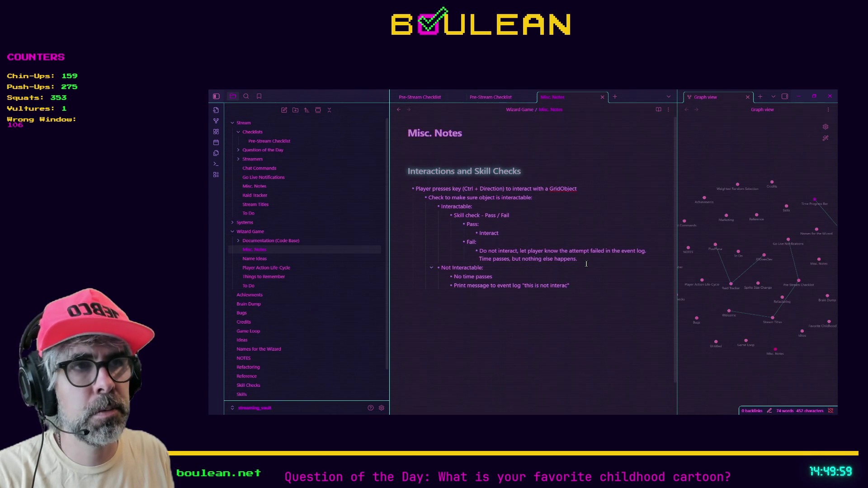
key("Return")
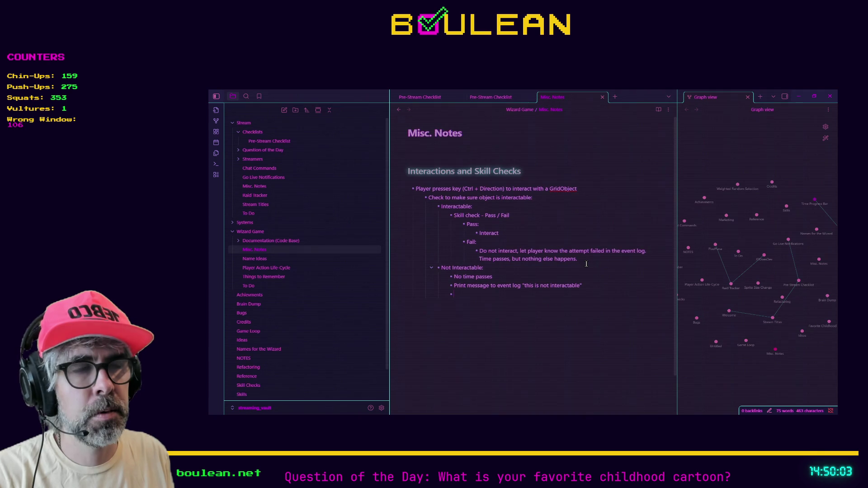
type("othing else h")
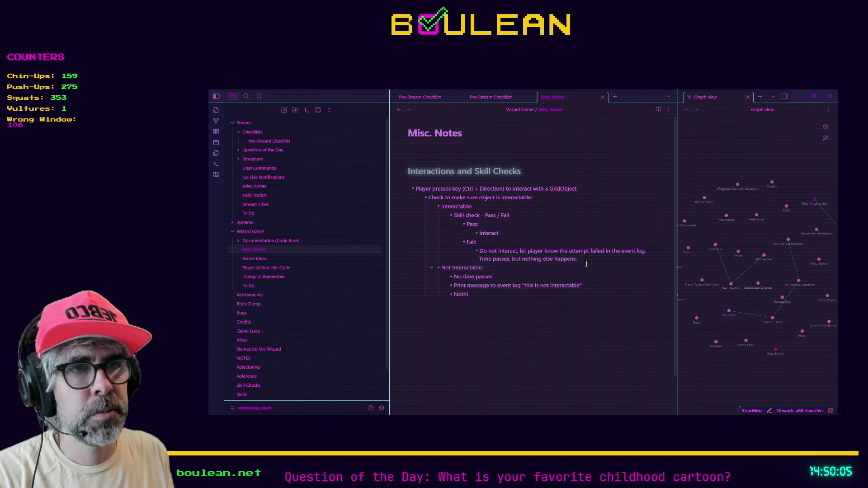
type("appens")
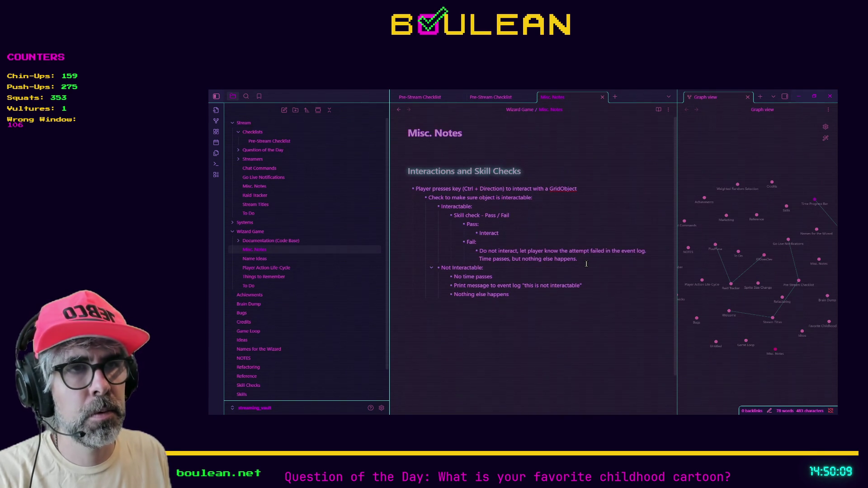
key("Return")
type("No skill check")
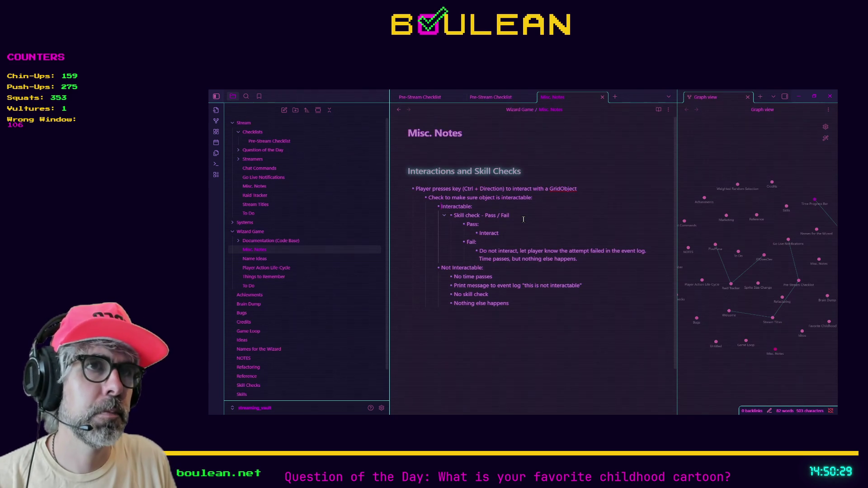
Step: Rename the branches "if Interactable - do a skill check:" and "if not Interactable:"
type("if ")
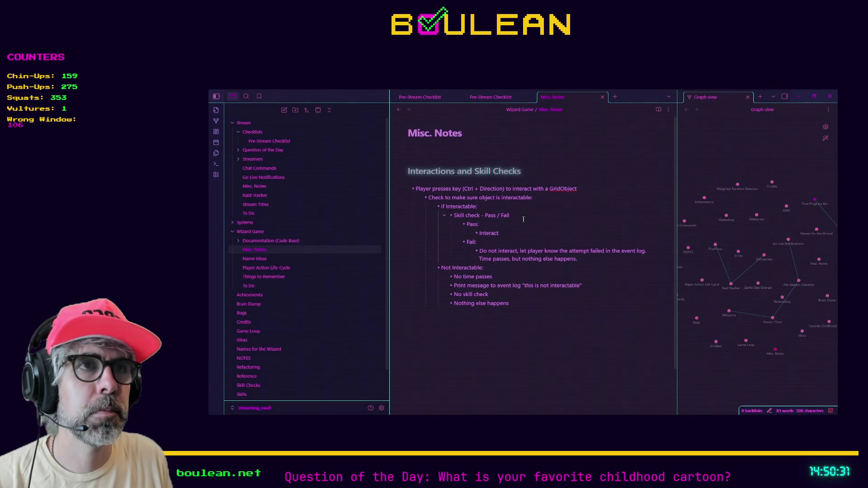
type(" - ")
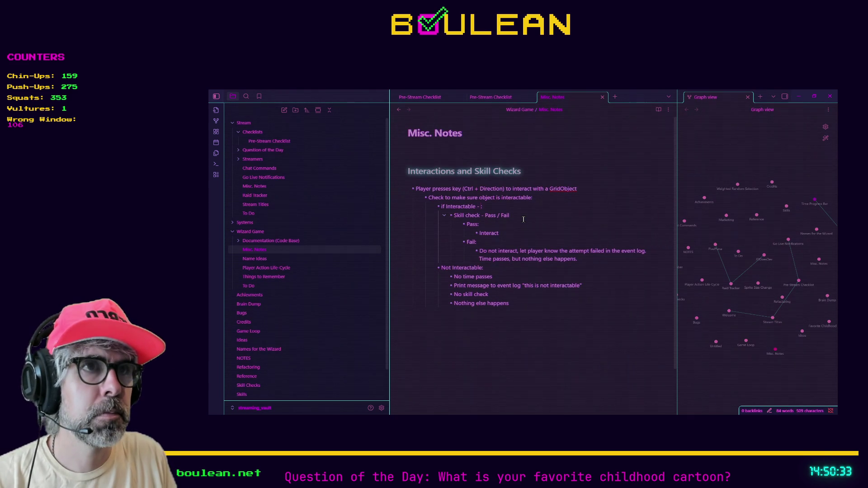
type("do a skill che")
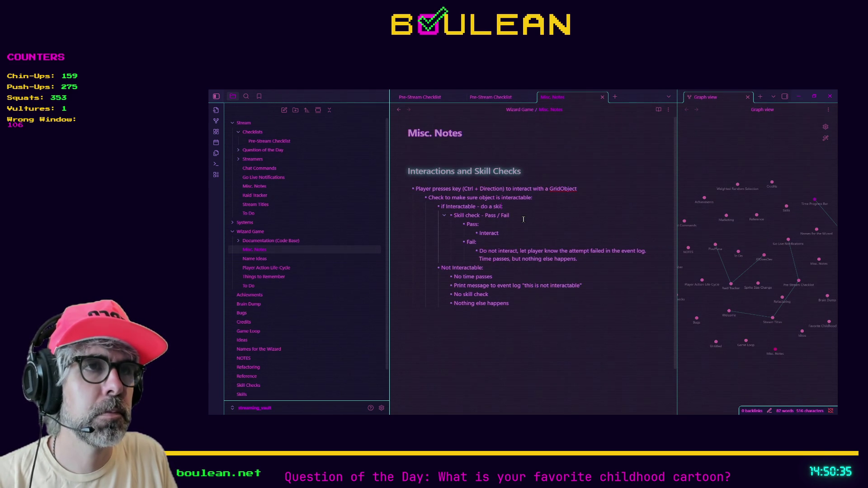
type("ck")
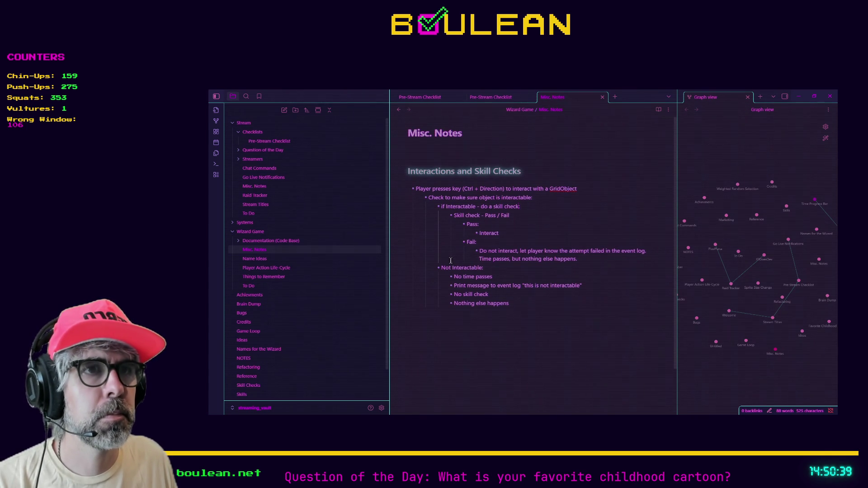
type("if")
key("Delete")
type("n")
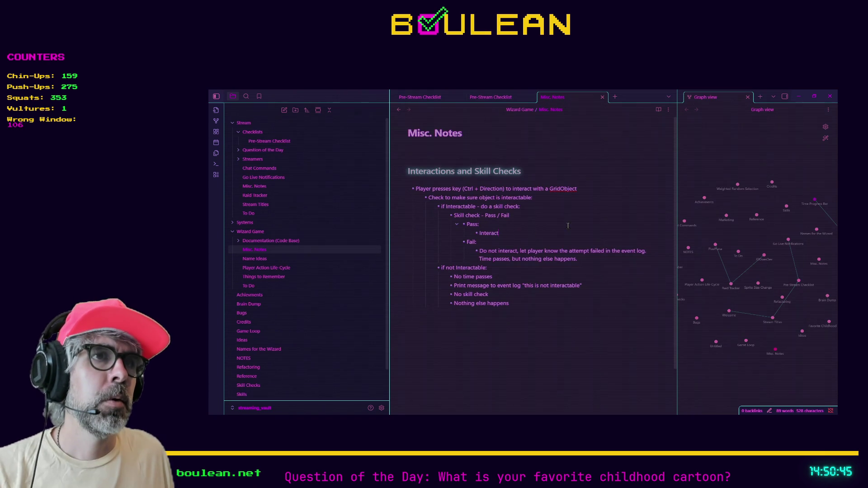
double_click(484, 233)
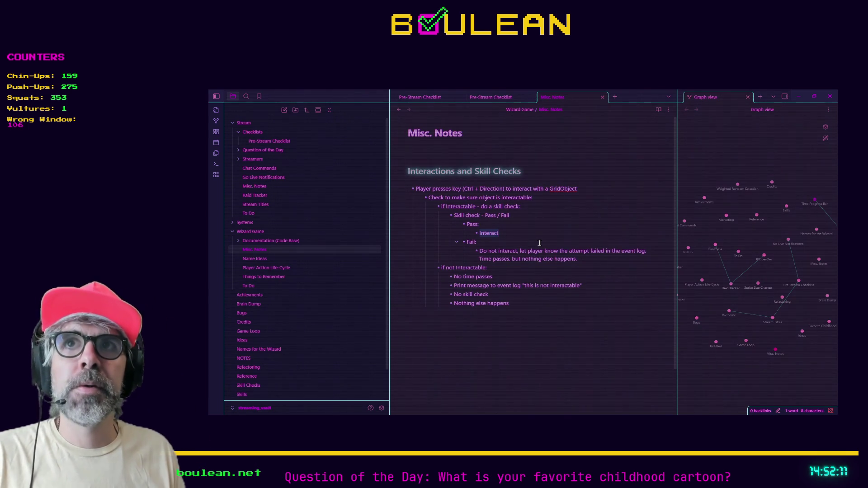
Step: Start deleting the word Interact under Pass:
left_click(522, 249)
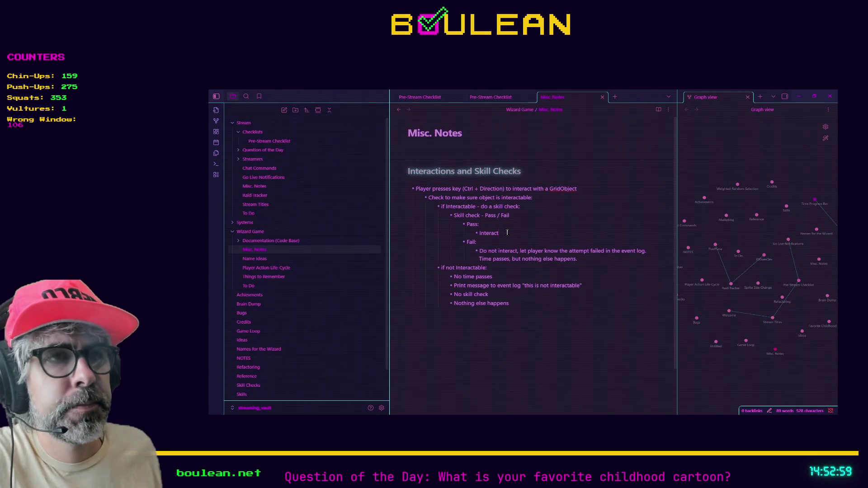
key("BackSpace")
key("BackSpace")
key("BackSpace")
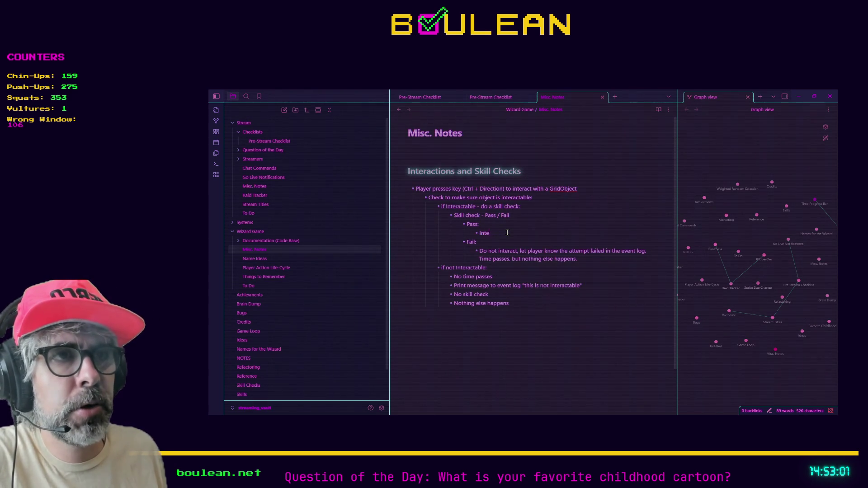
Step: Replace the Pass entry with "Player interacts with the object"
key("BackSpace")
key("BackSpace")
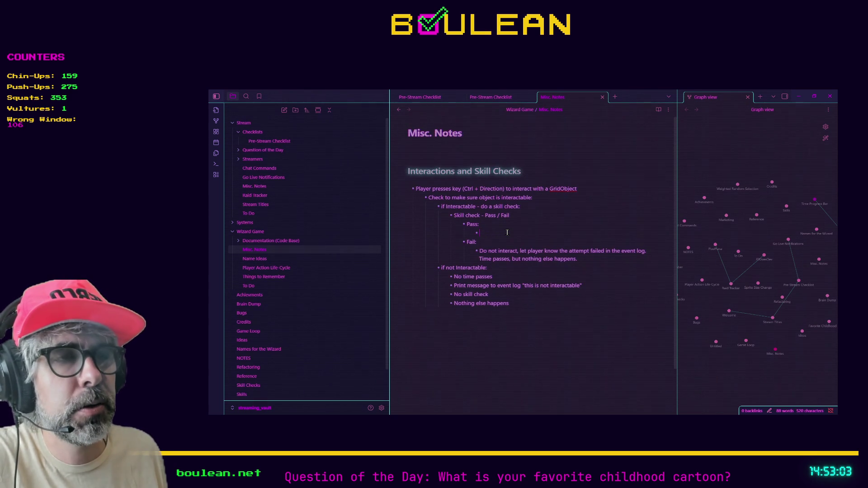
type("Interact")
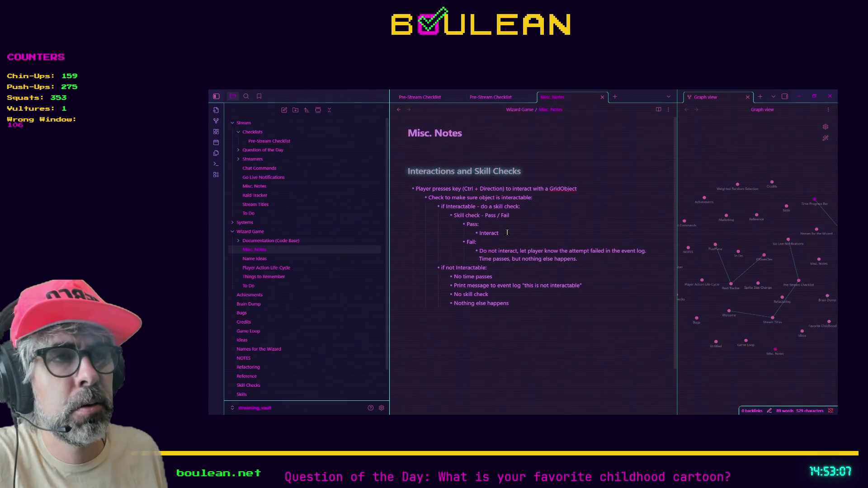
key("BackSpace")
key("BackSpace")
key("BackSpace")
type("Player i")
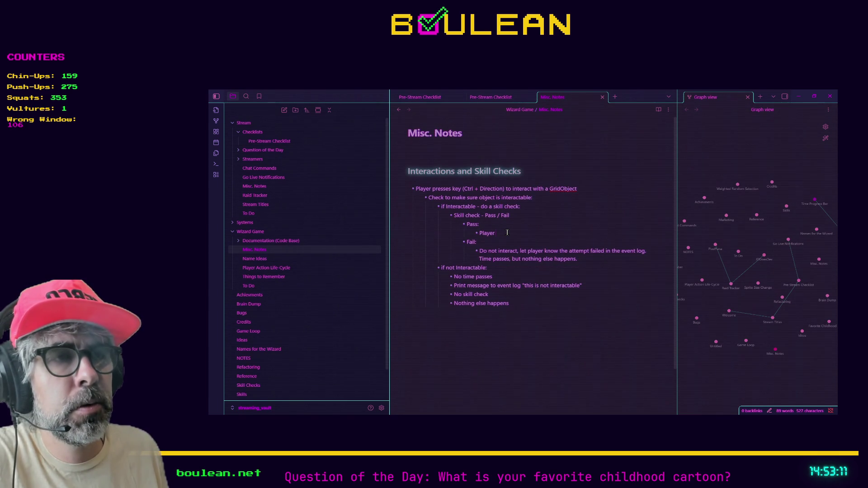
type("nteract")
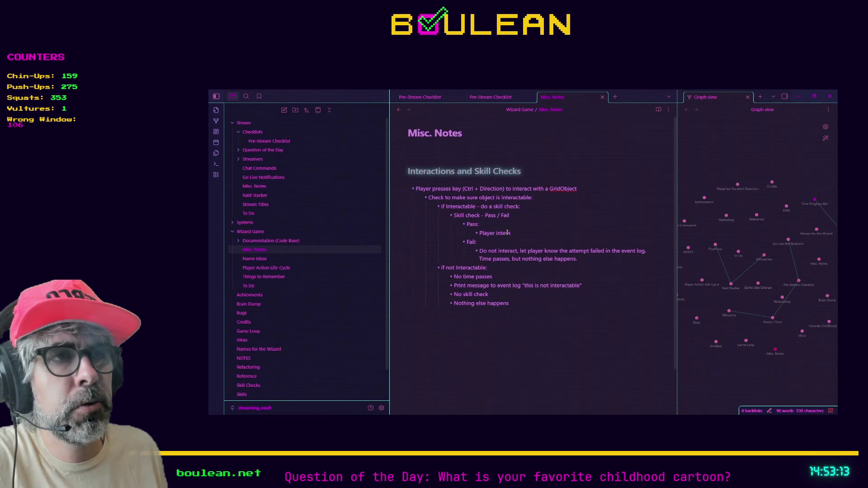
type("s with the object:")
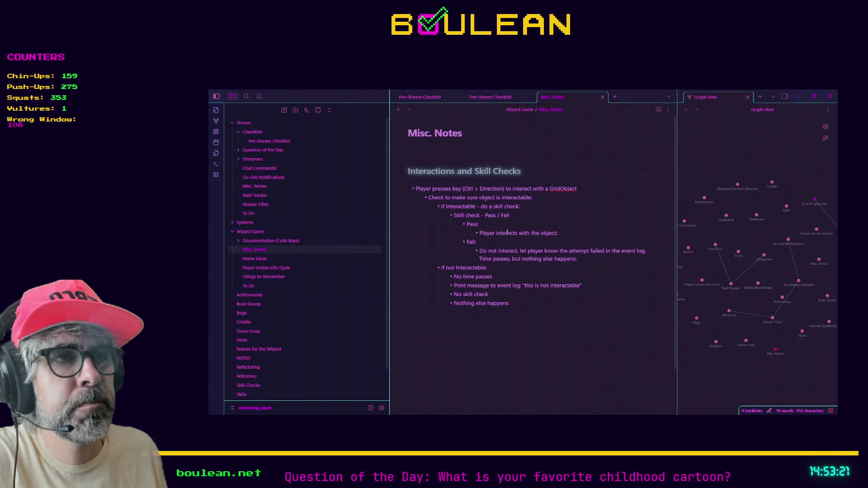
Step: Nest sub-points "The object might drop an item" and "The object might change state"
key("Return")
key("Tab")
type("The object")
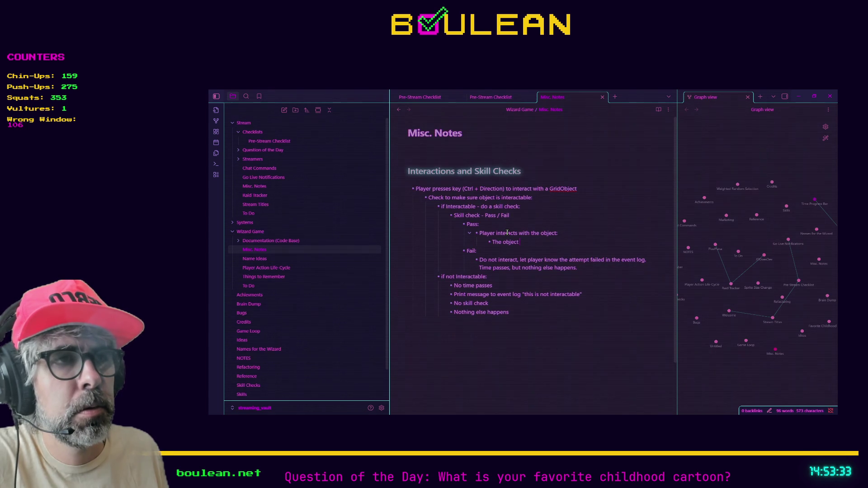
type("might drop ")
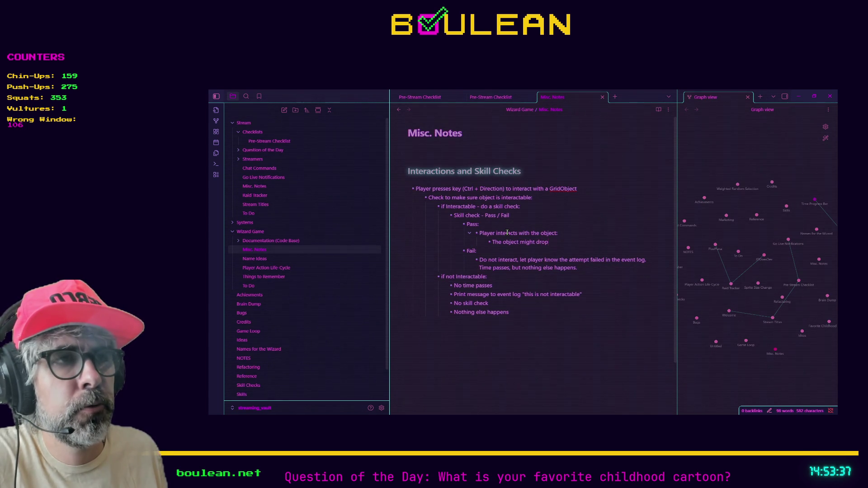
type("an ")
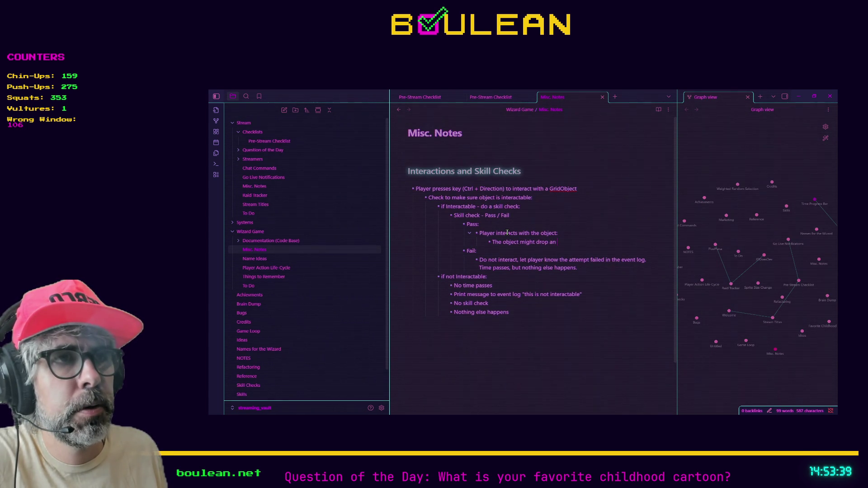
type("item")
key("Return")
type("The object might chan")
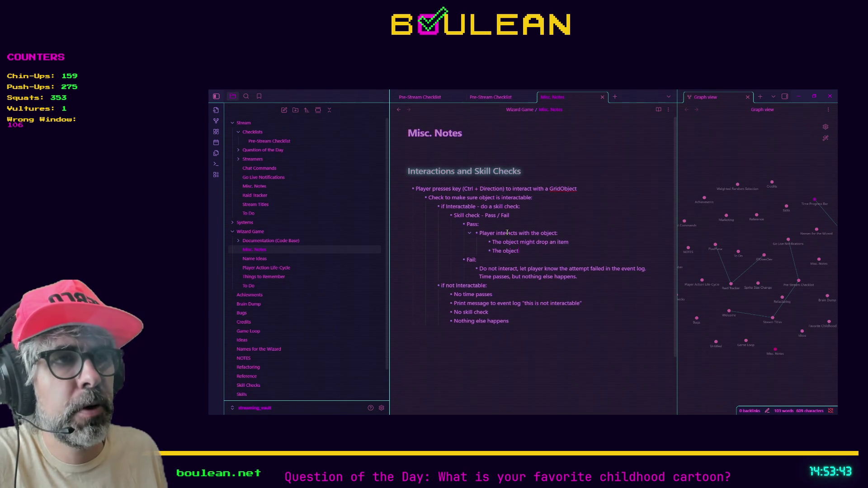
type("ge state")
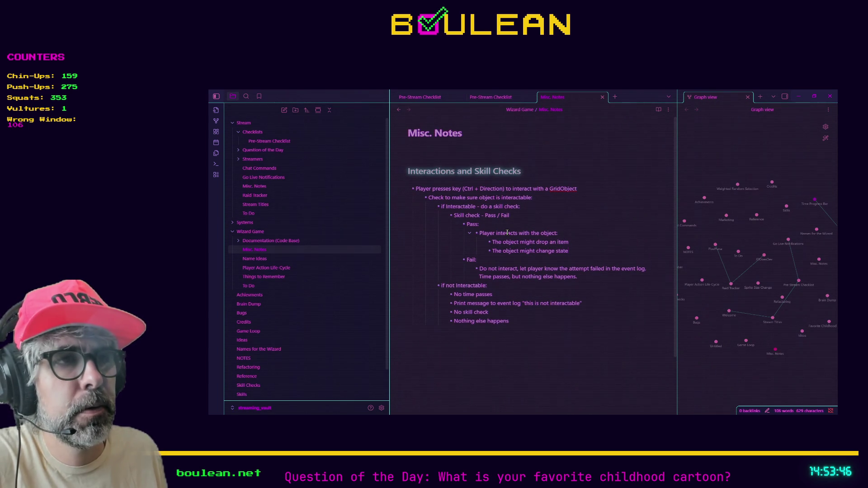
Step: Add the point "What if there's a berry bush that no longer has berries?"
key("Return")
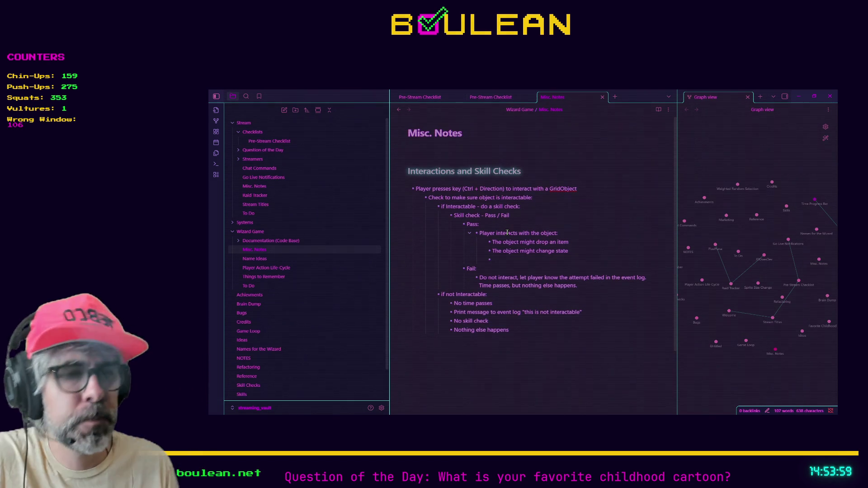
type("What if there's a")
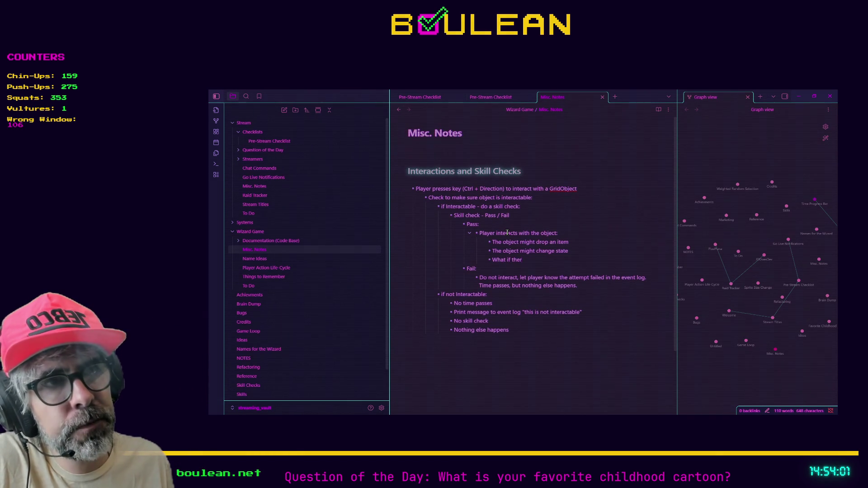
type(" berry bush")
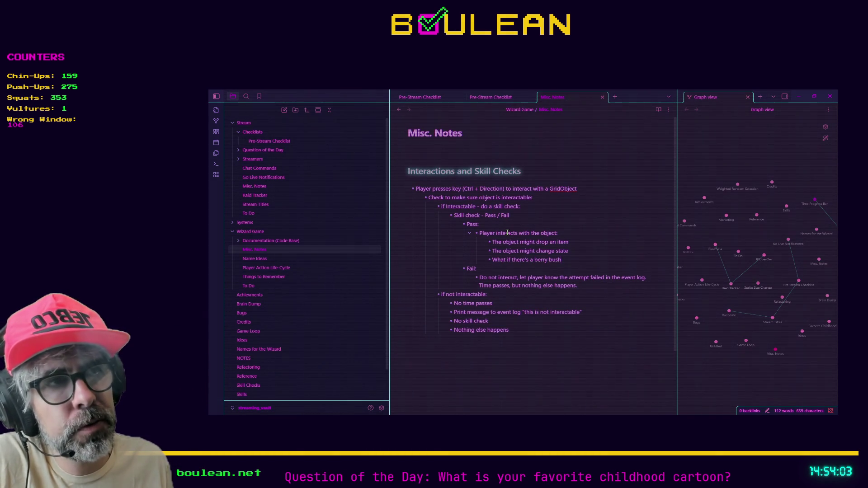
type(" that no longer h")
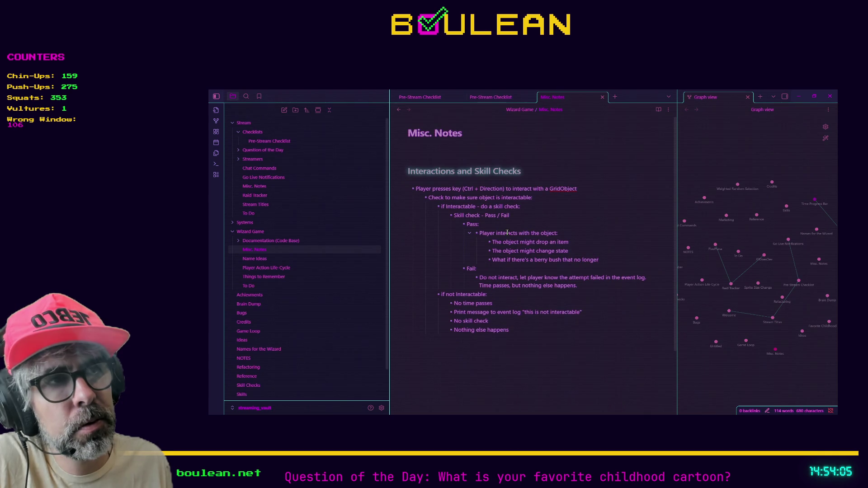
type("as be")
key("BackSpace")
type("rries")
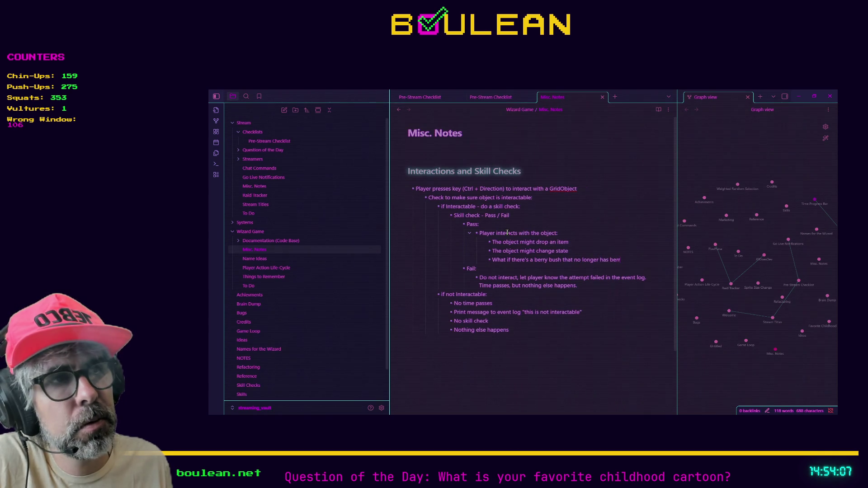
type("?")
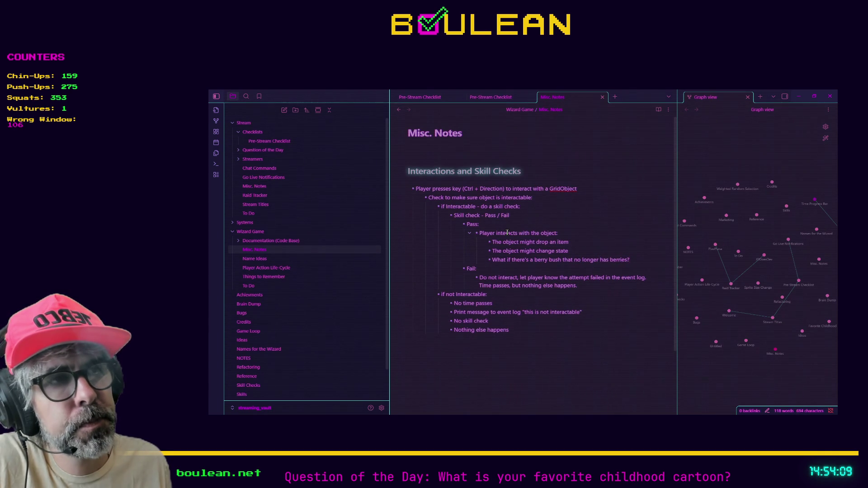
Step: Answer the berry bush question: still interactable, no state change until enough time passes to call regrow()
key("Return")
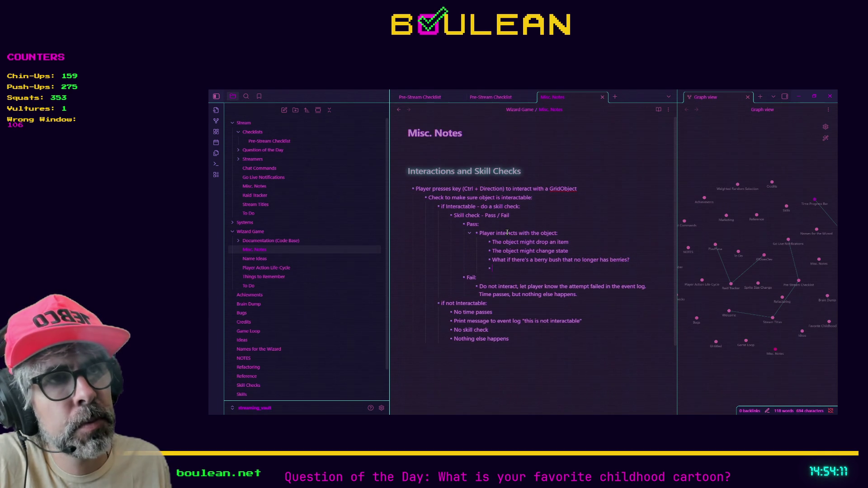
type("YTu can still in")
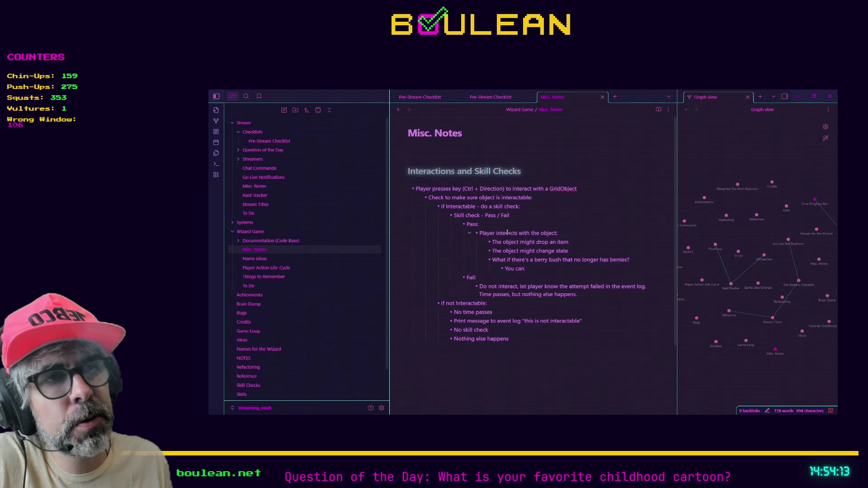
type("ct with it")
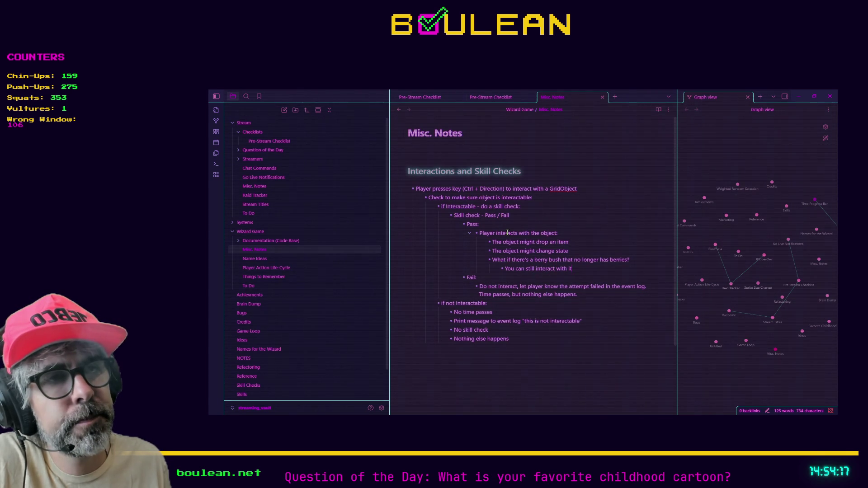
key("Return")
type("The")
type(" berry bush")
type(" won't cha")
type("nge state")
type(" (it ")
type("only changes sta")
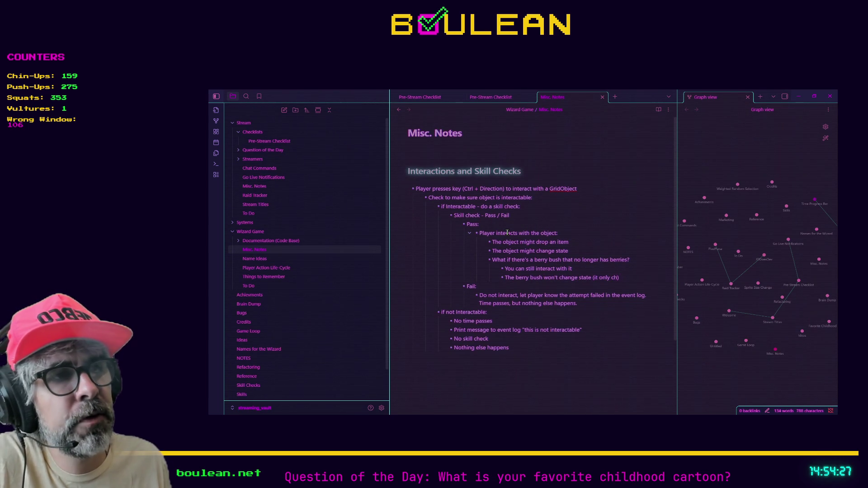
type("te when ")
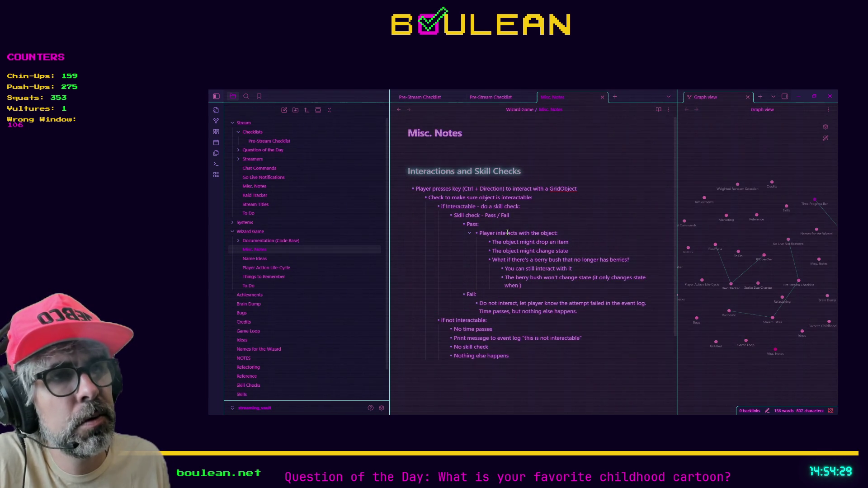
type("the reg")
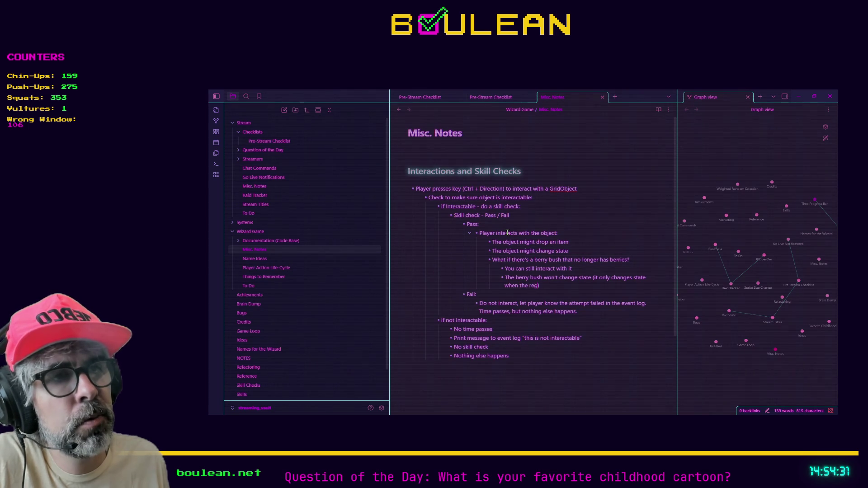
key("BackSpace")
key("BackSpace")
key("BackSpace")
type("enough ti")
type("me passes for ")
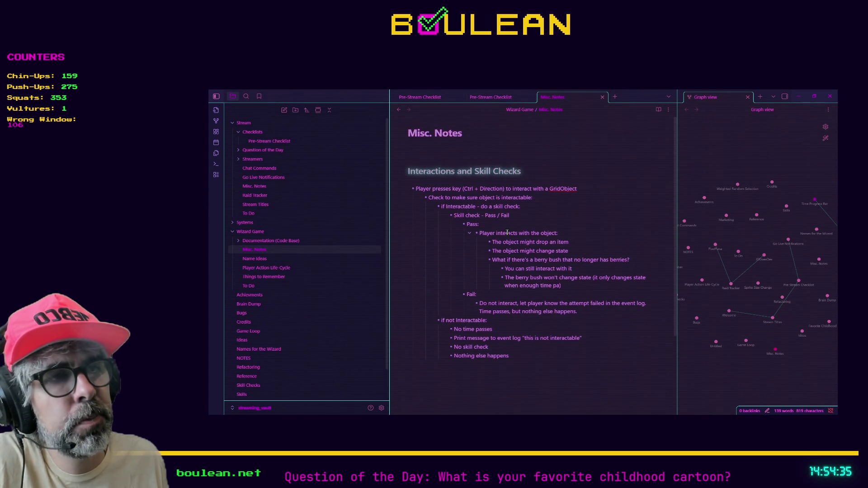
type("it to regr")
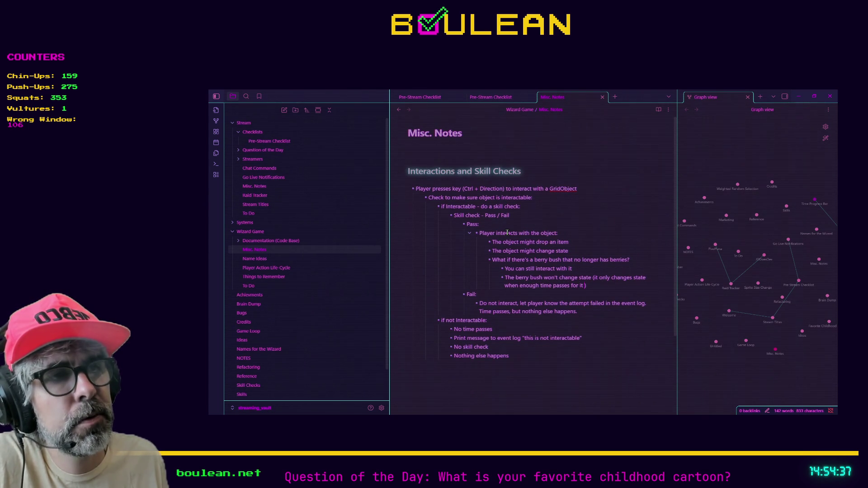
key("BackSpace")
key("BackSpace")
key("BackSpace")
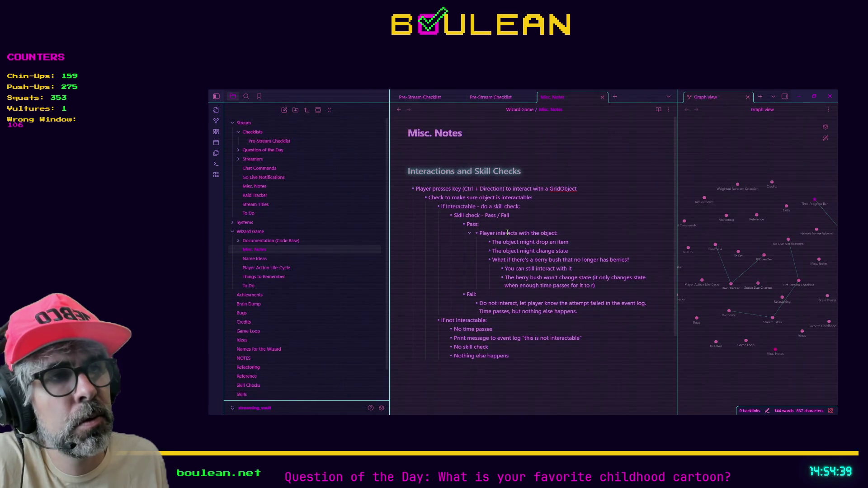
type("call regrow()")
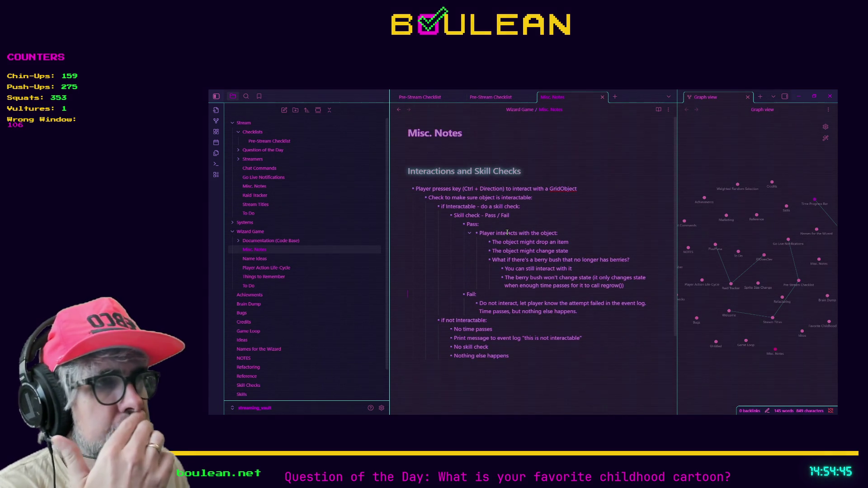
left_click(628, 286)
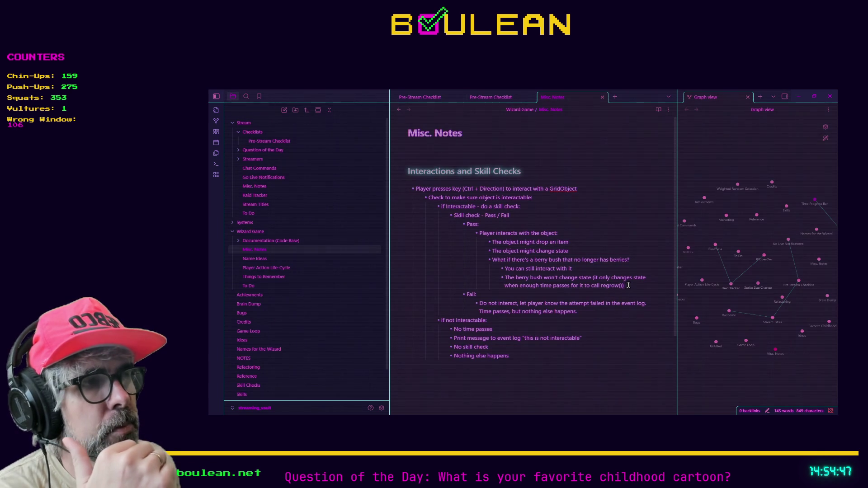
Step: Add the sub-point "Even though the player interacted with it" below the regrow() note
key("Return")
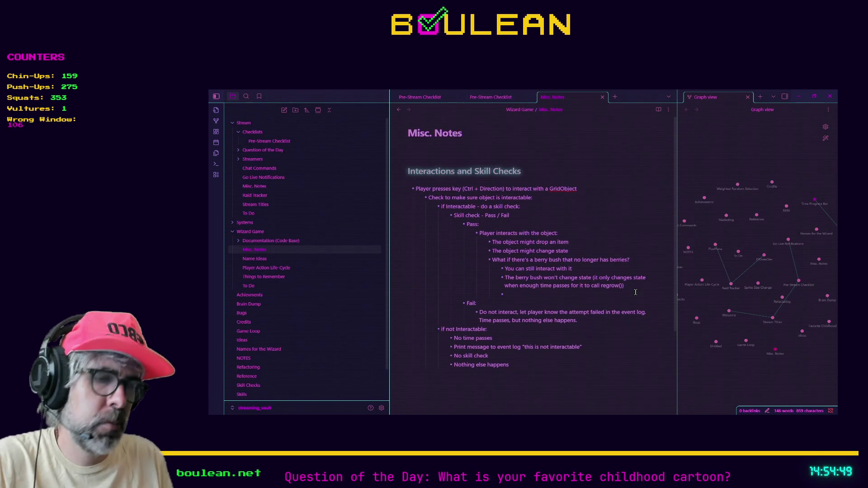
type("Even though")
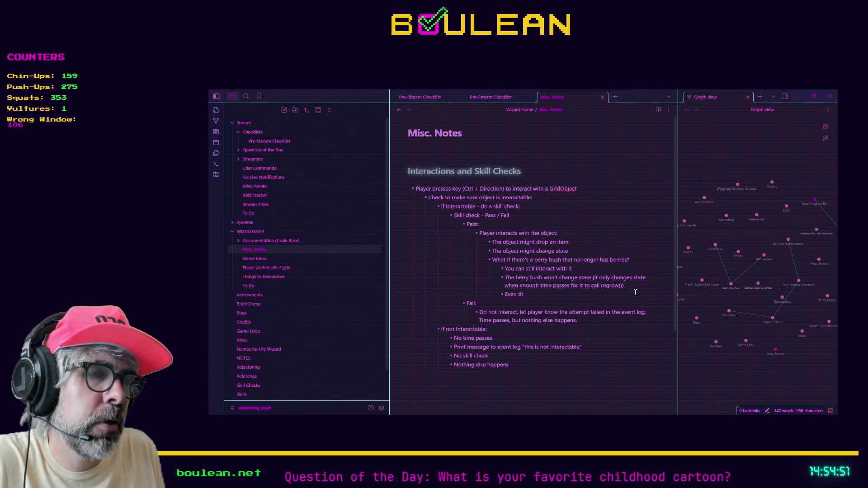
type(" the player interacted")
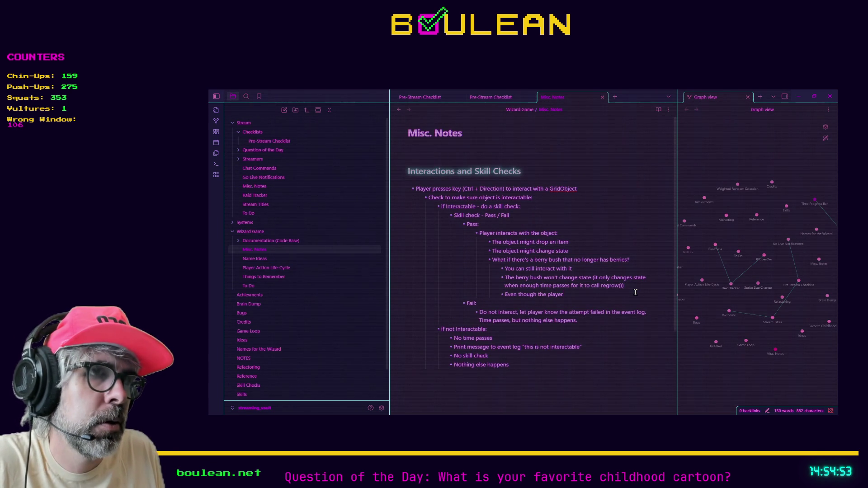
type(" with")
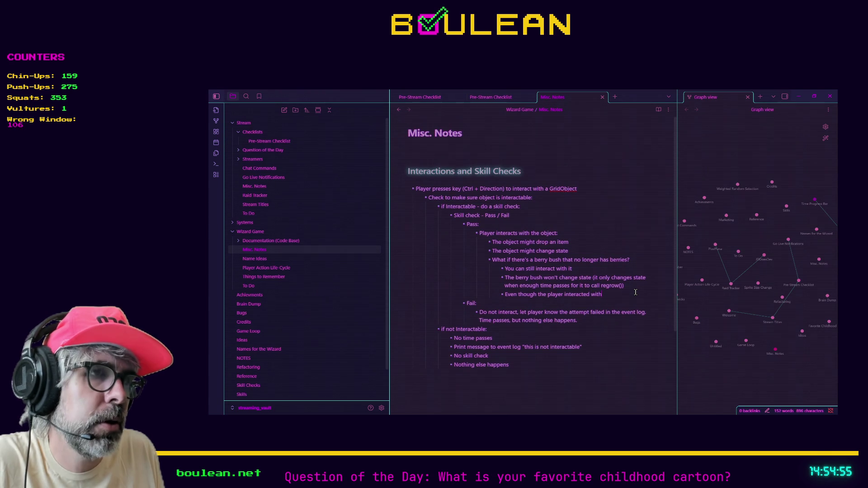
right_click(635, 292)
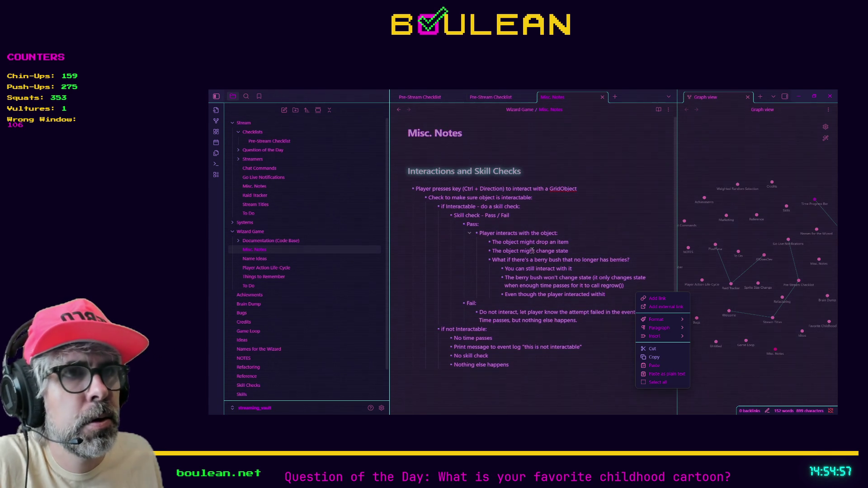
left_click(557, 238)
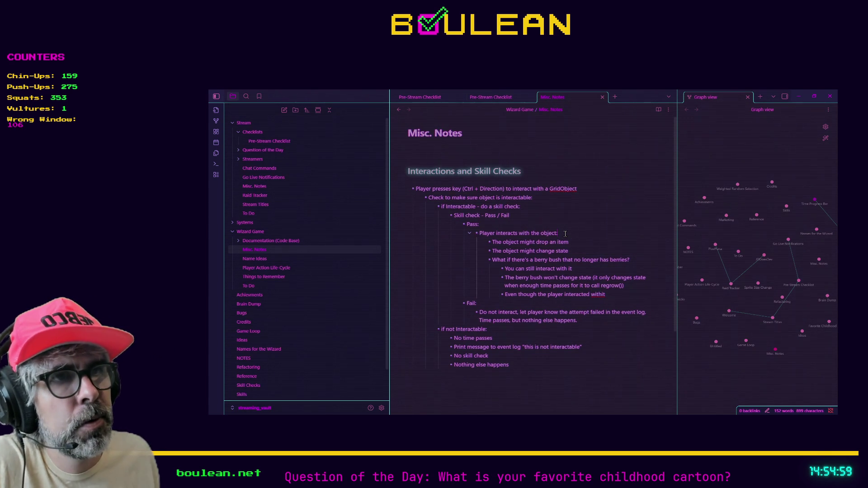
Step: Add "Time passes" and "Other NPCs take turns spending action points" with a tree-drops-a-log example
key("Return")
type("o,e")
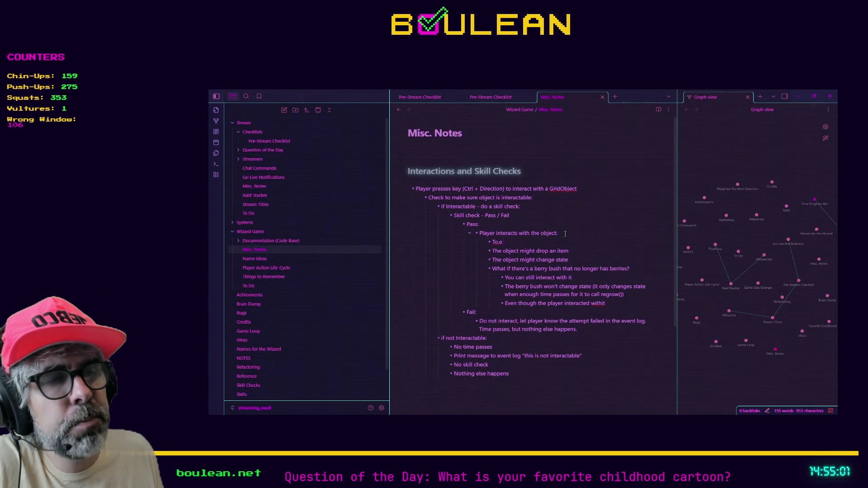
key("BackSpace")
key("BackSpace")
key("BackSpace")
type("ime passes")
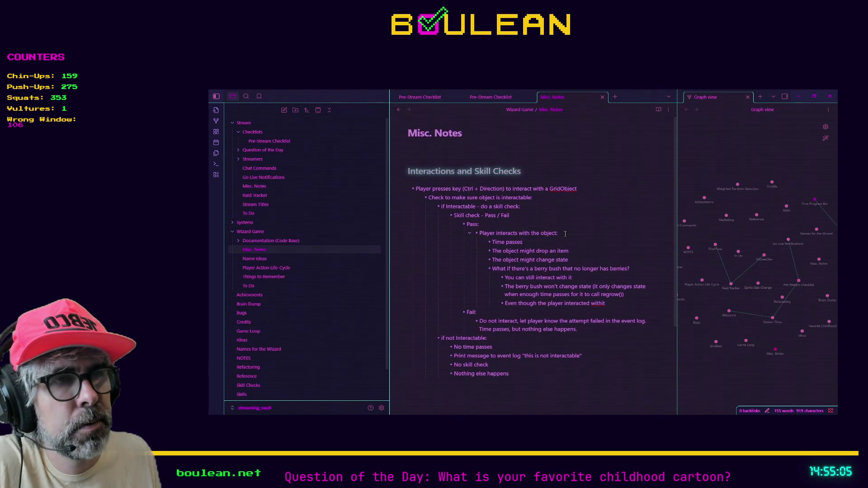
key("Return")
type("Other N")
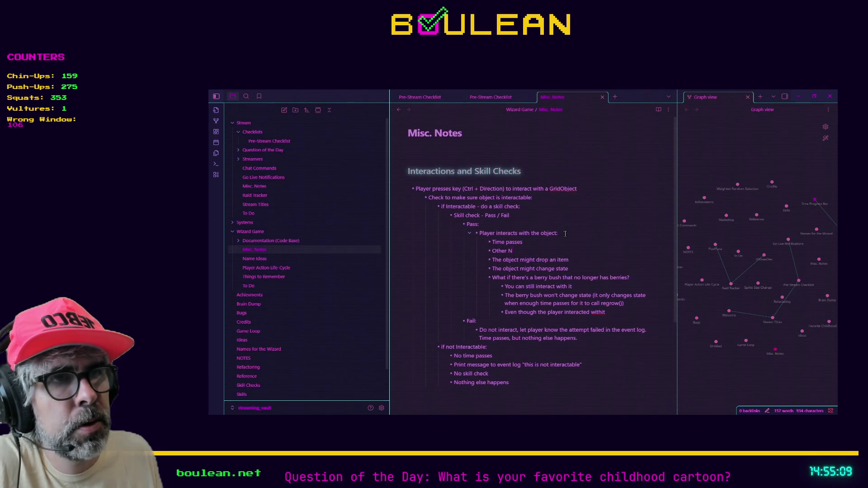
type("C")
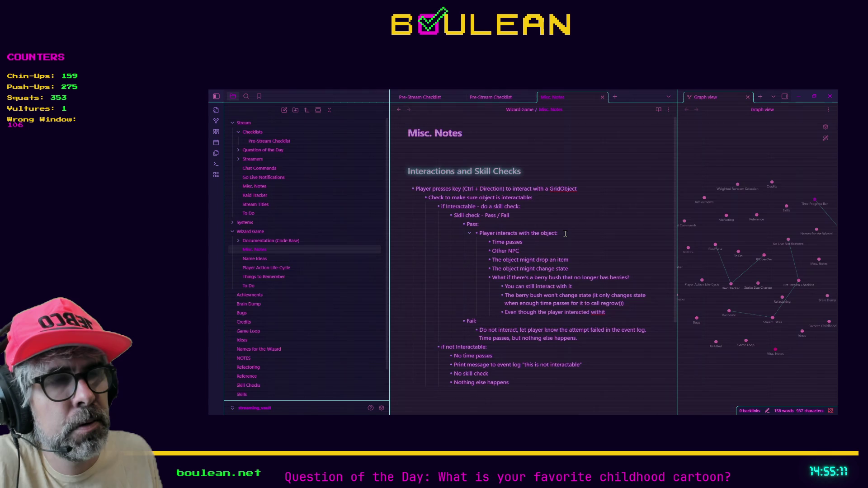
type(" (charac")
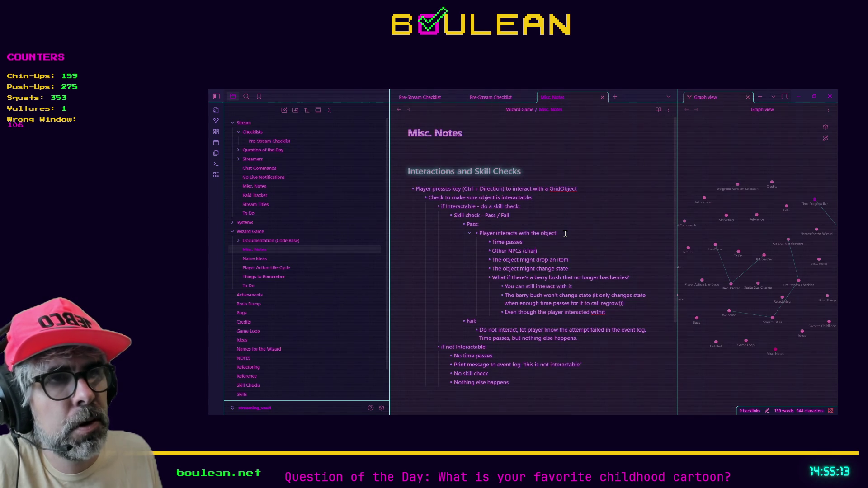
type("ters")
type(" wi")
type("take turn")
type("(spend their action)")
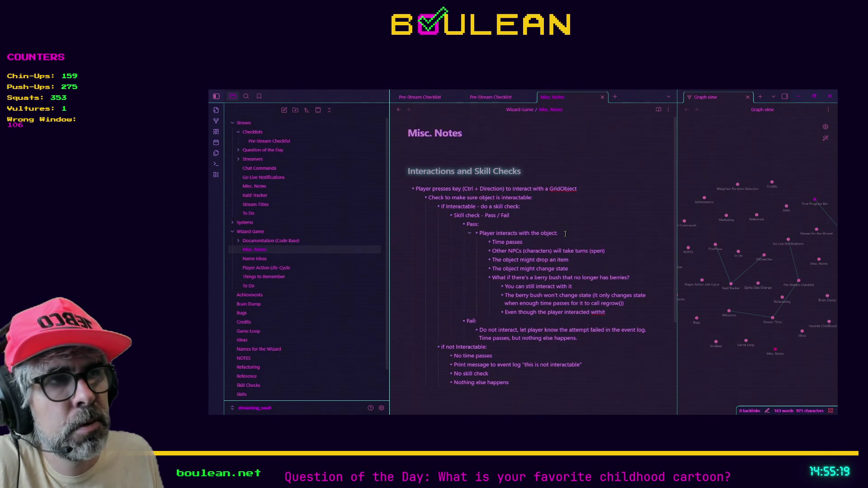
type(" points")
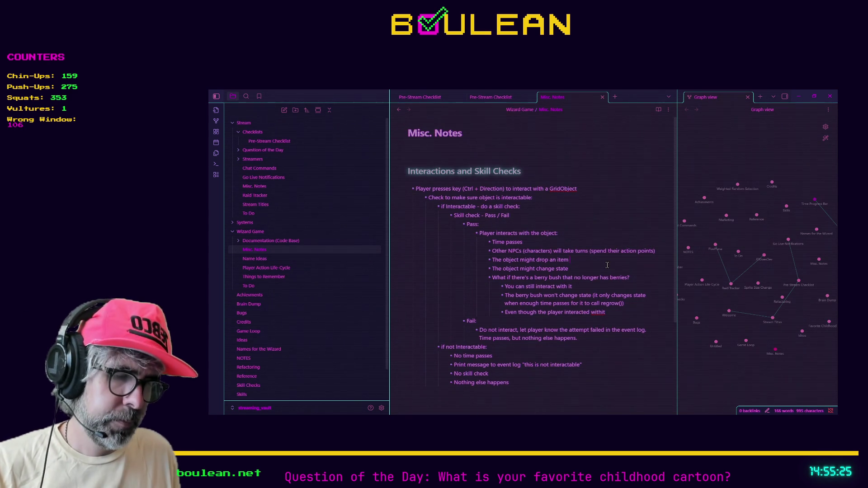
type(" (a tree might")
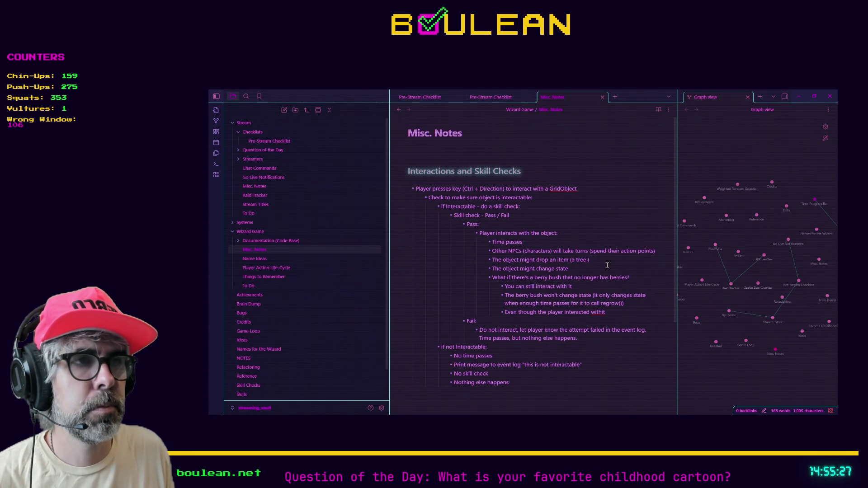
type("drop a log")
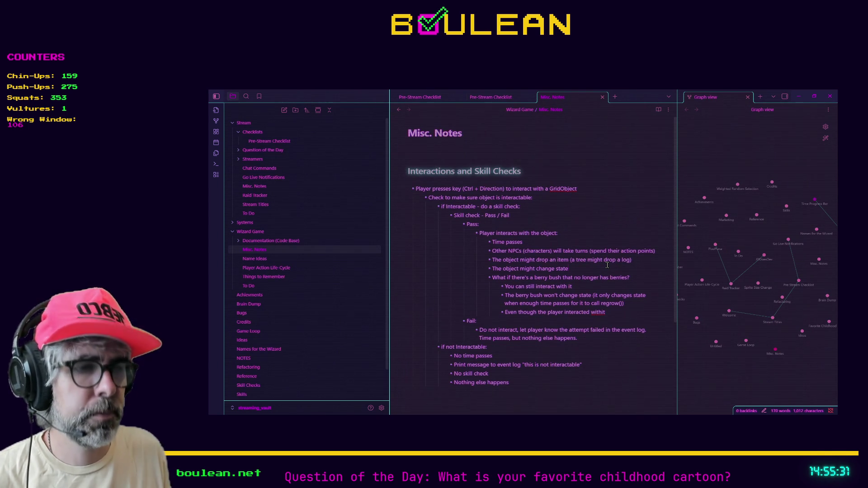
type("(the tree miu")
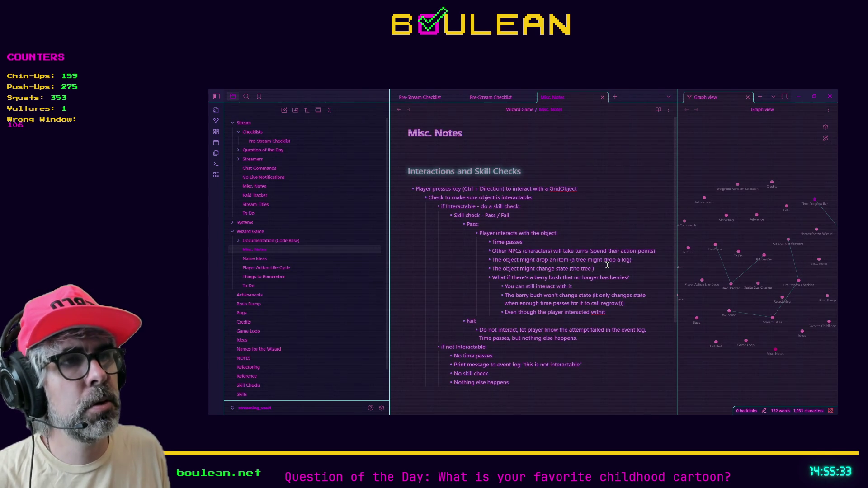
type("t")
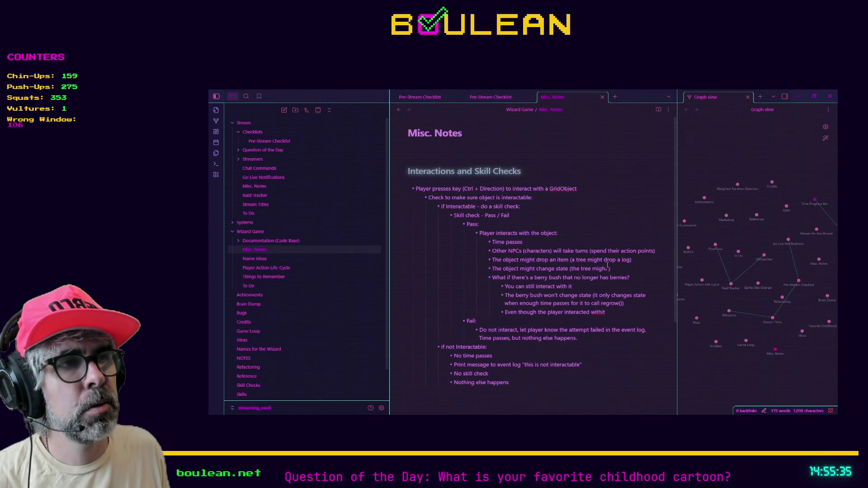
type(" get ")
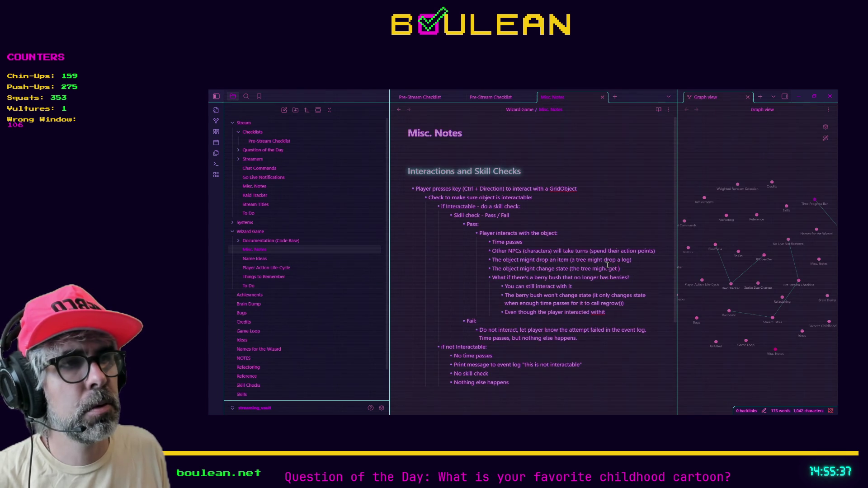
type("chopped down a")
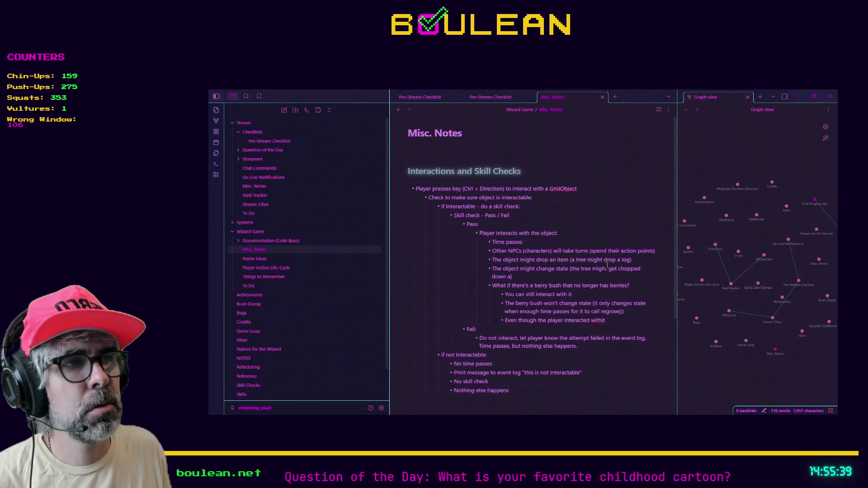
type("nd become a stump")
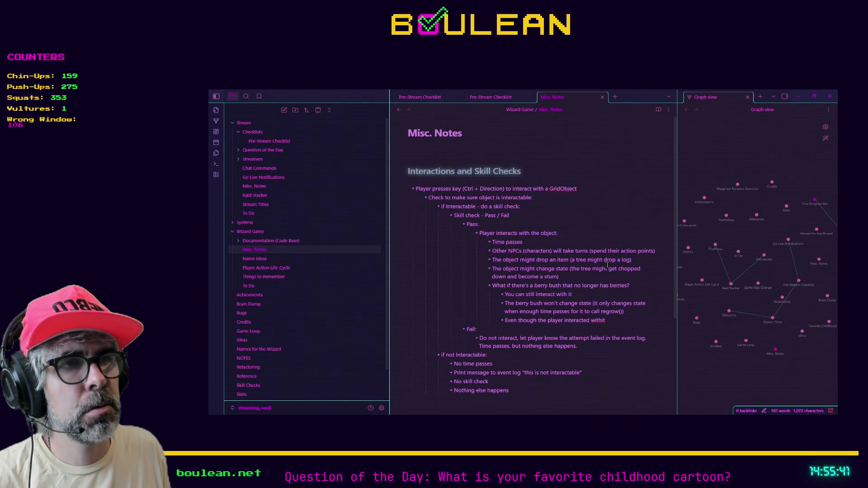